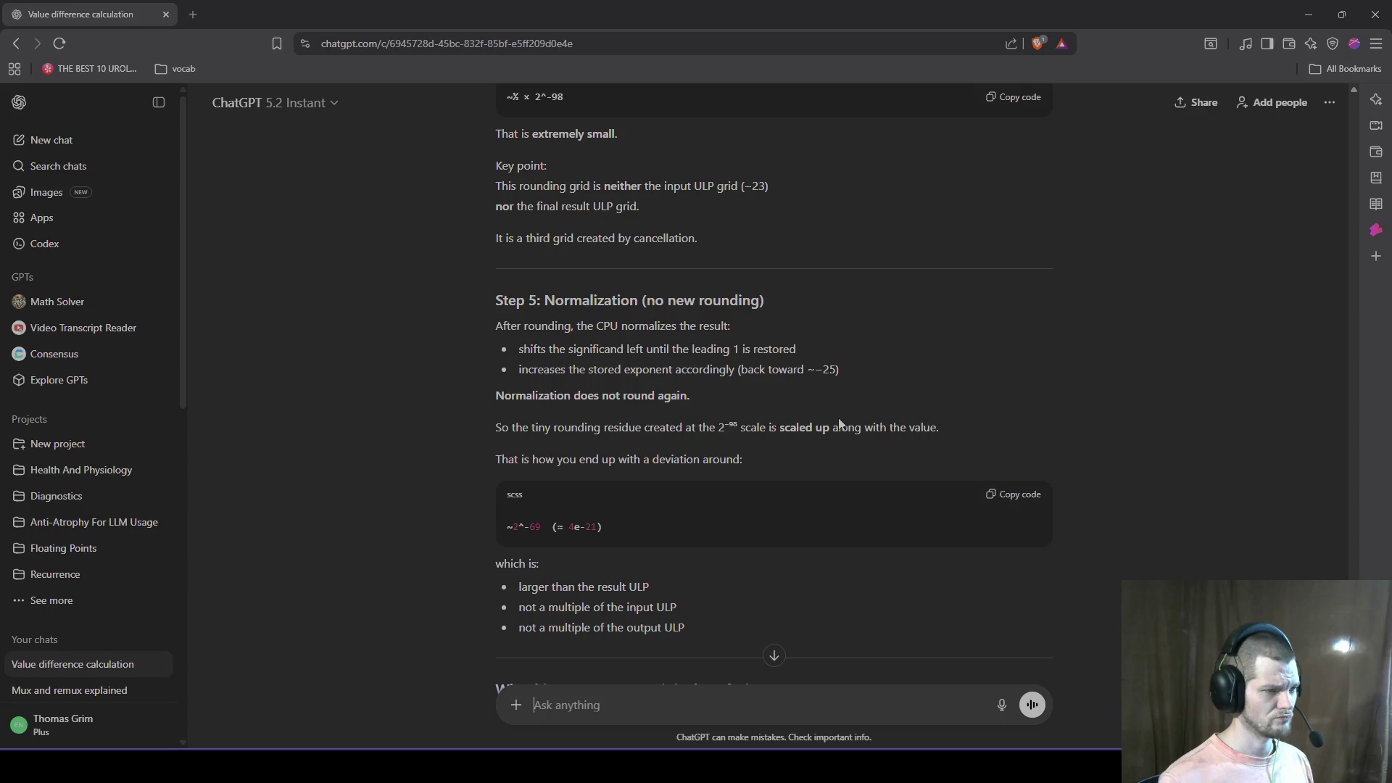
Step: Scroll to the end of the reply with the one-line invariant, then send the pasted request to save it to memory
{"action": "scroll", "coordinate": [820, 425], "scroll_direction": "down", "scroll_amount": 3}
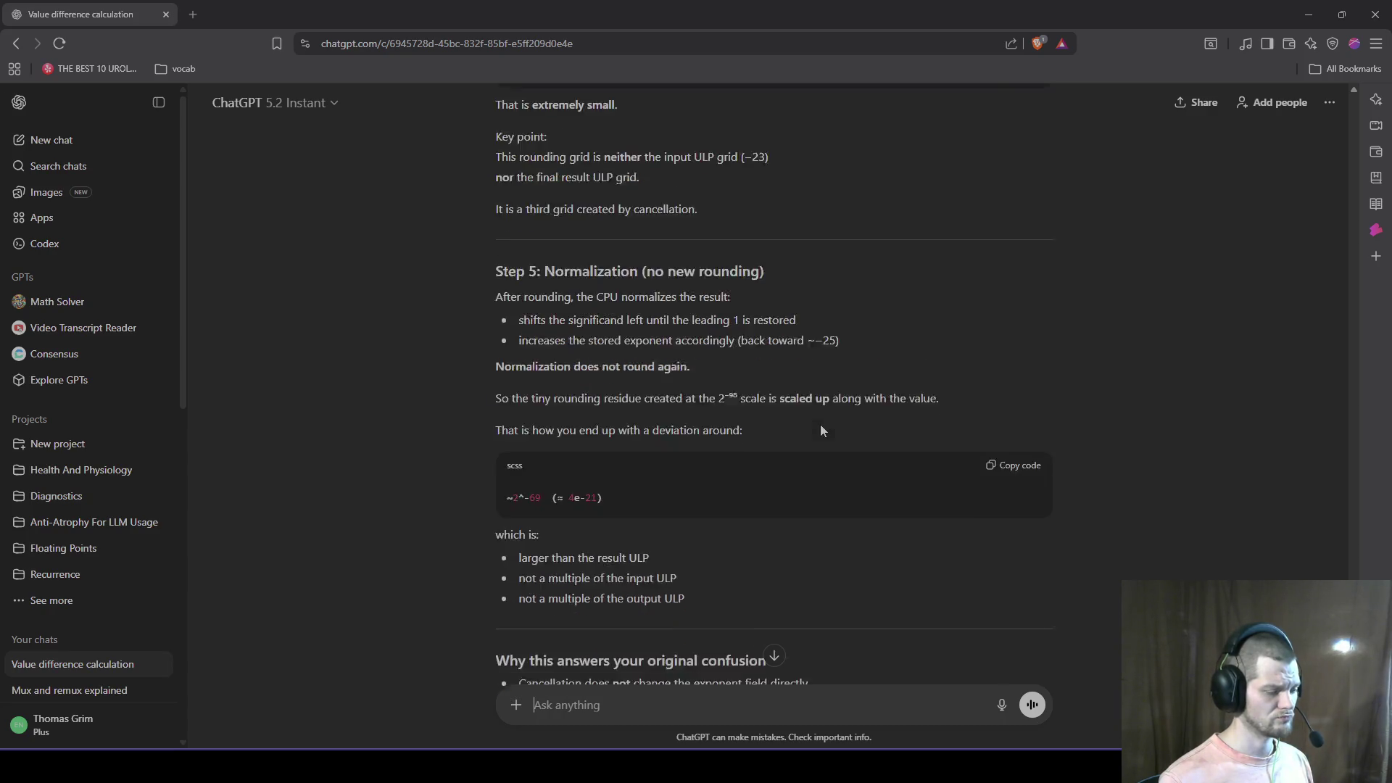
{"action": "scroll", "coordinate": [820, 425], "scroll_direction": "down", "scroll_amount": 3}
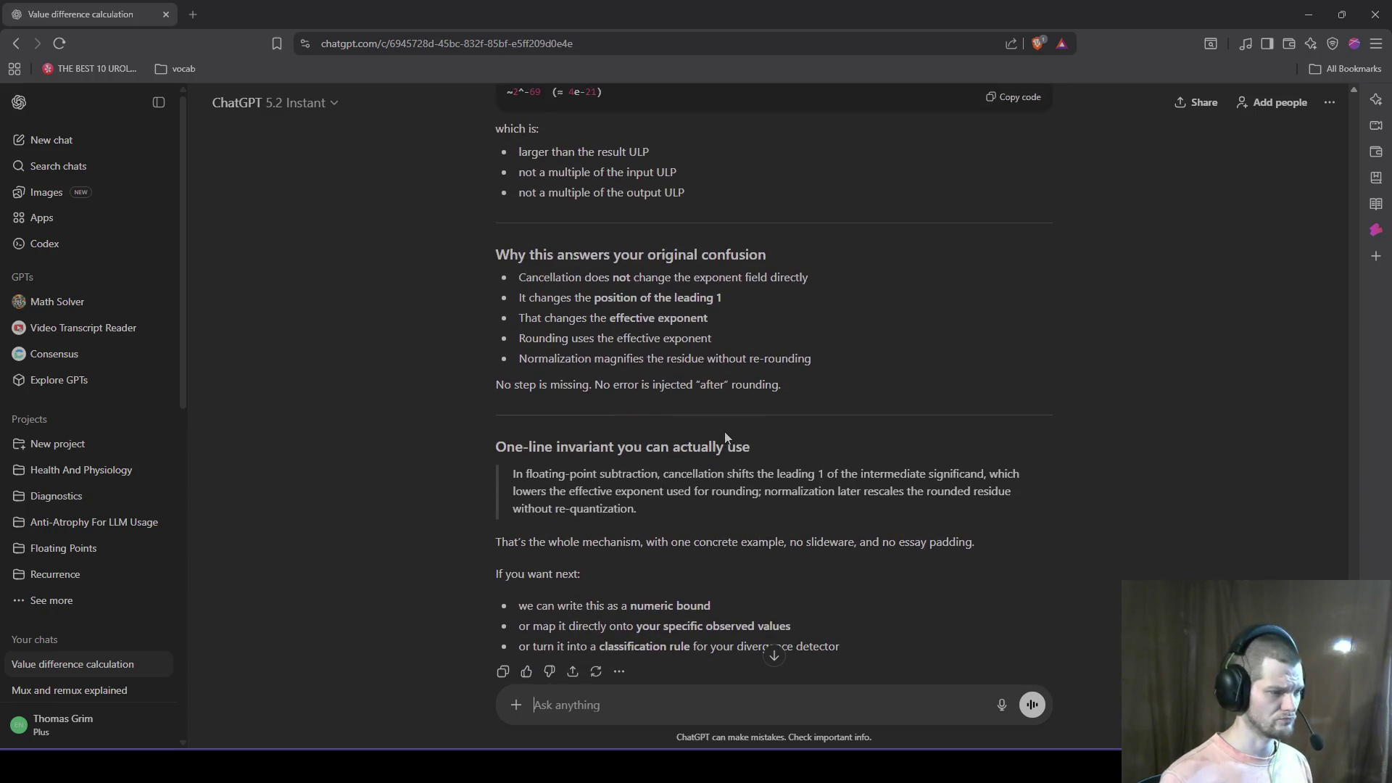
{"action": "key", "text": "ctrl+v"}
{"action": "key", "text": "Return"}
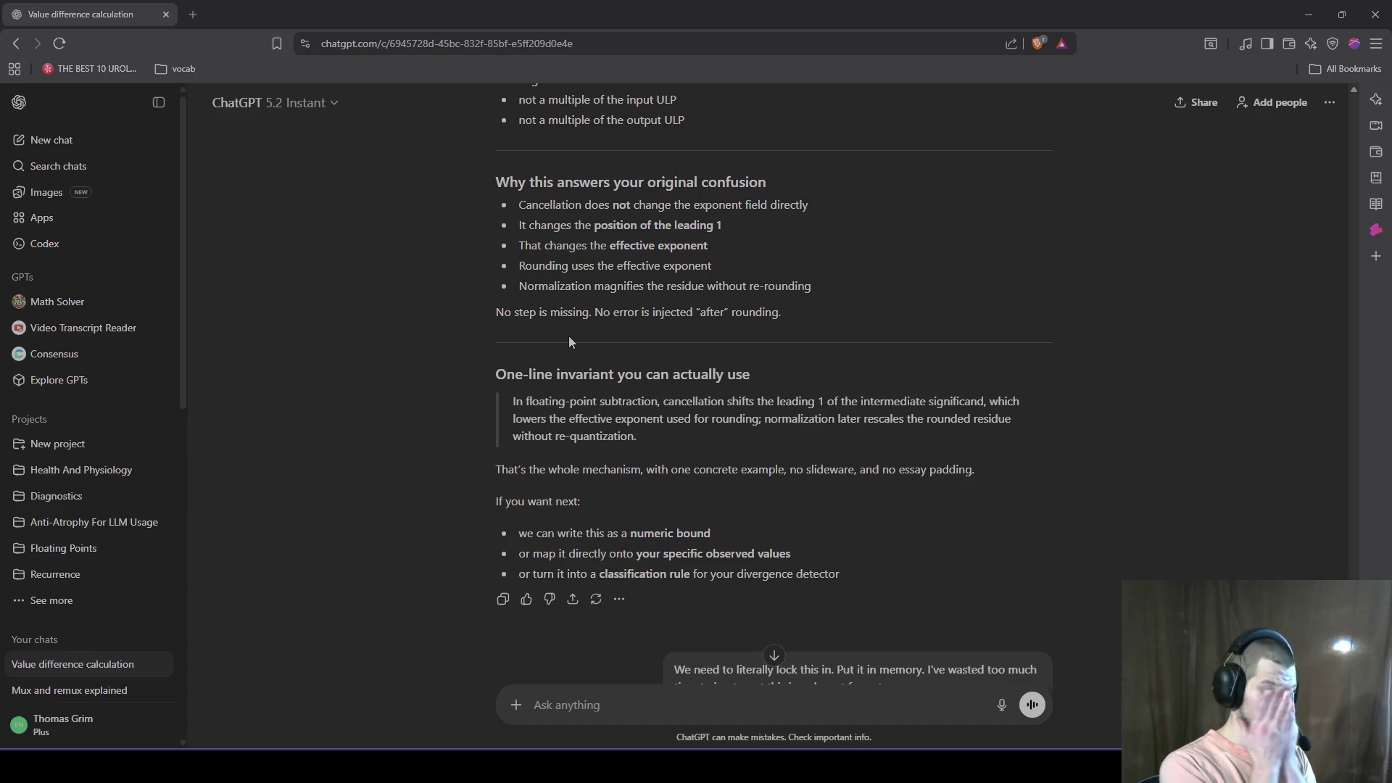
Step: Start a complaint that too much time goes into getting a medium between terse lists and essays
{"action": "type", "text": "I giv"}
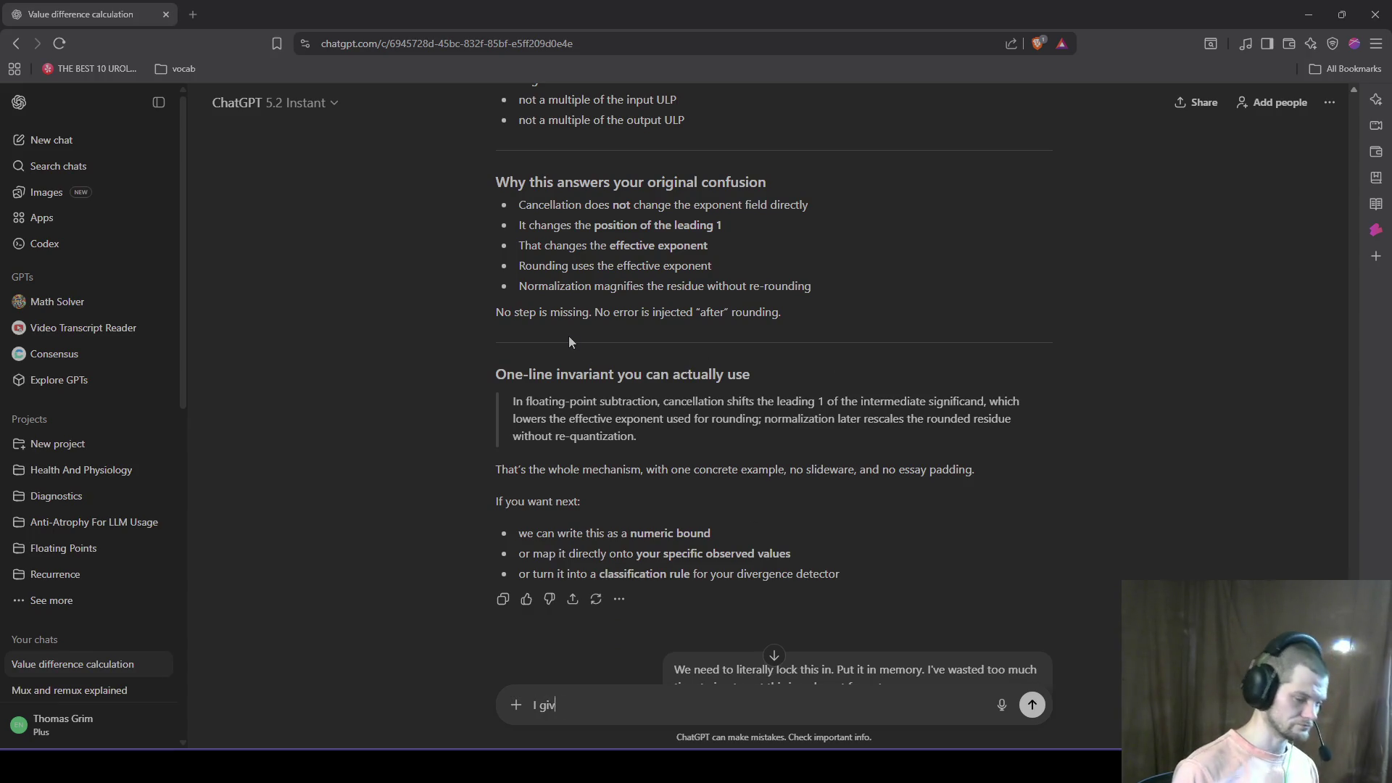
{"action": "type", "text": "e up To"}
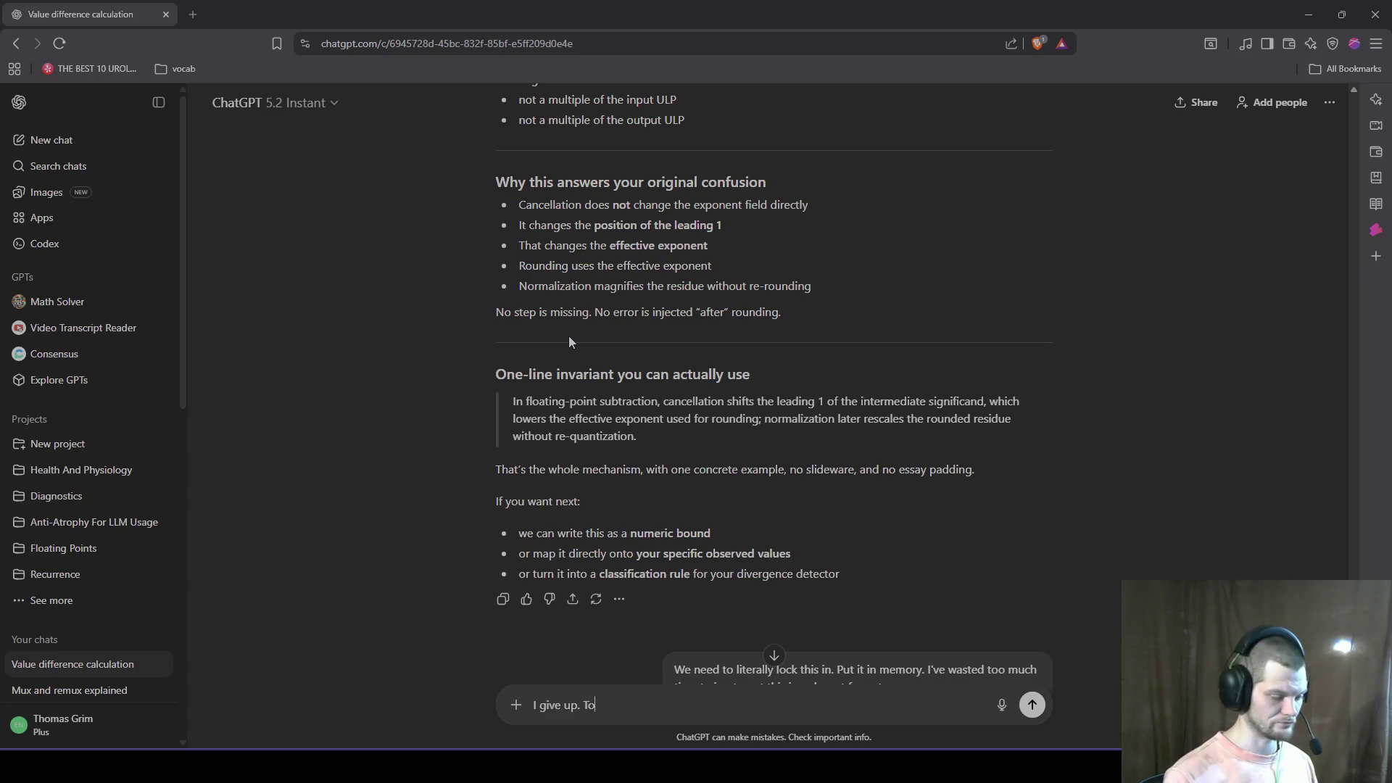
{"action": "type", "text": "o much time spent o"}
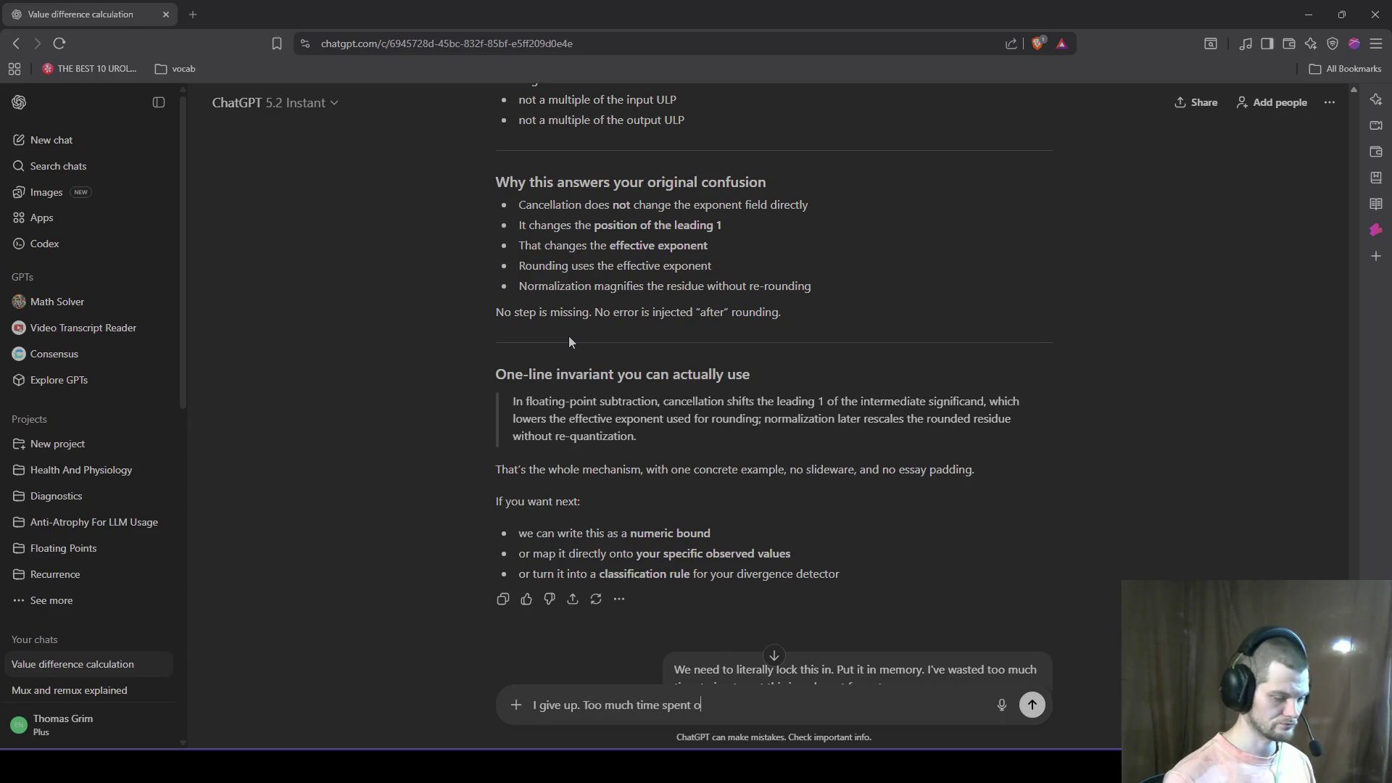
{"action": "type", "text": "n trng to get s"}
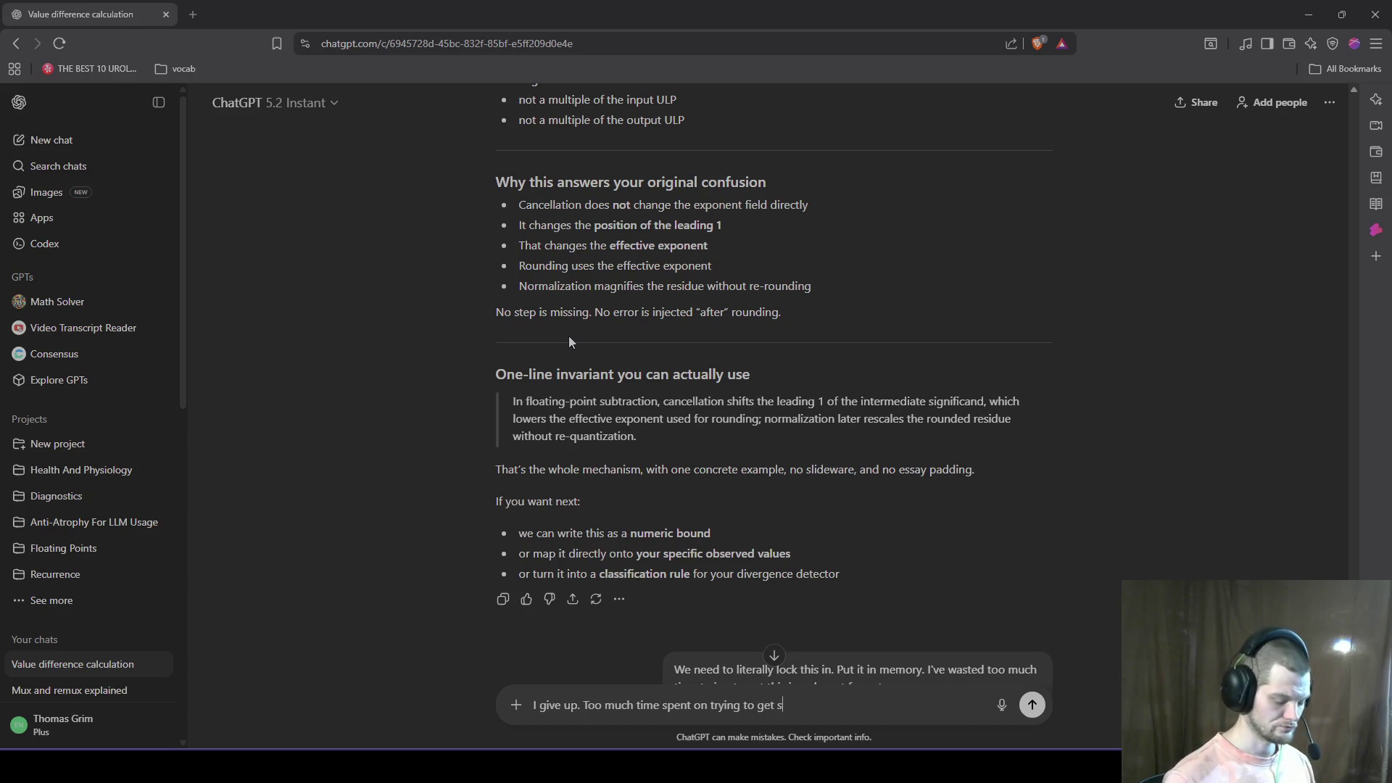
{"action": "type", "text": "ome sort of mediu"}
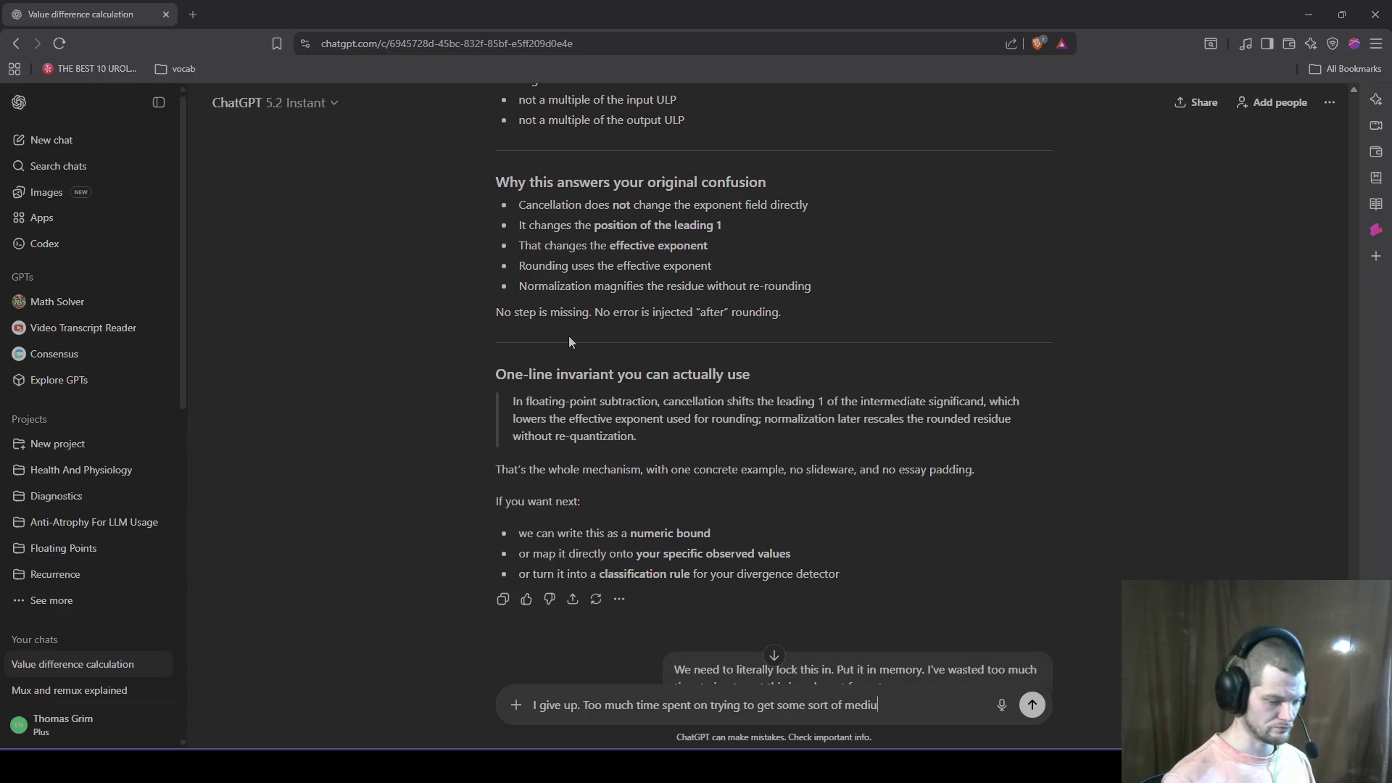
{"action": "type", "text": "m between a list of l"}
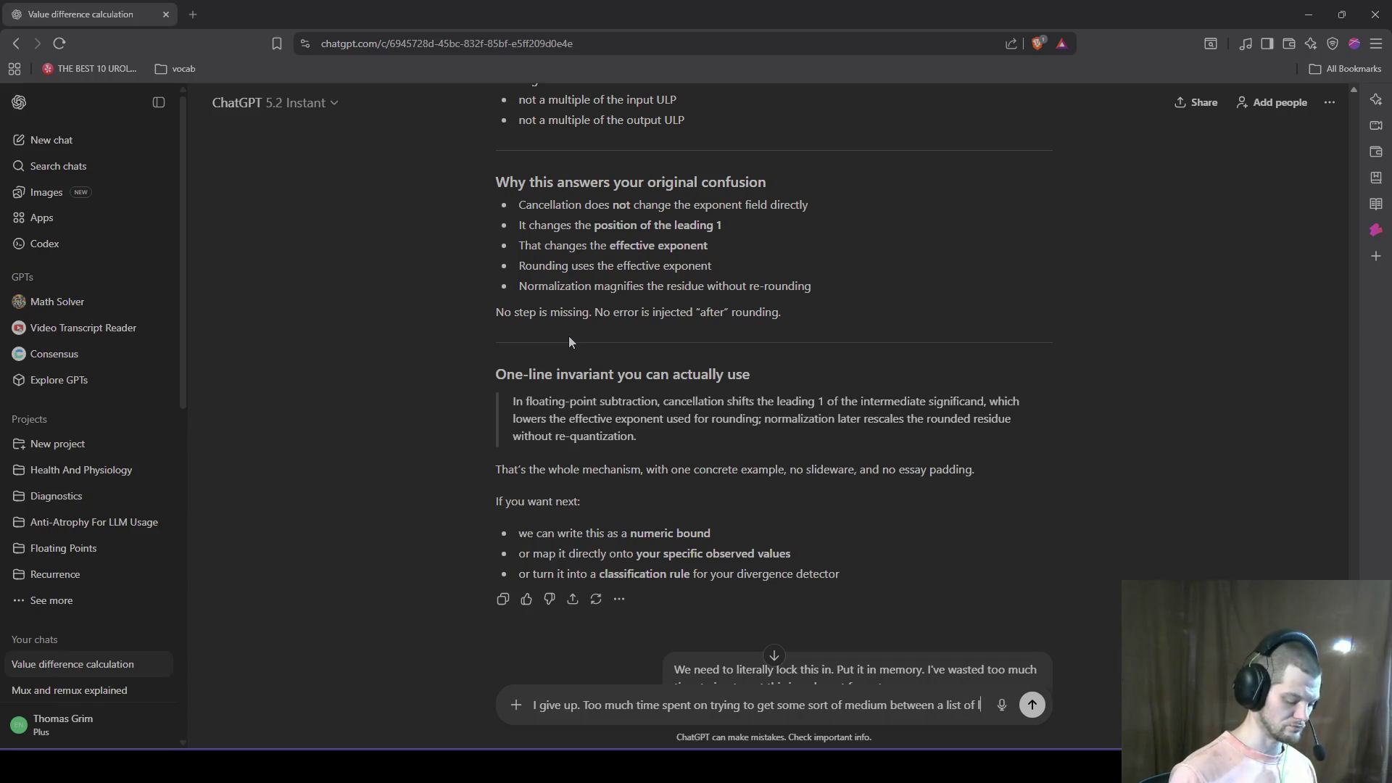
{"action": "type", "text": "ow quality b"}
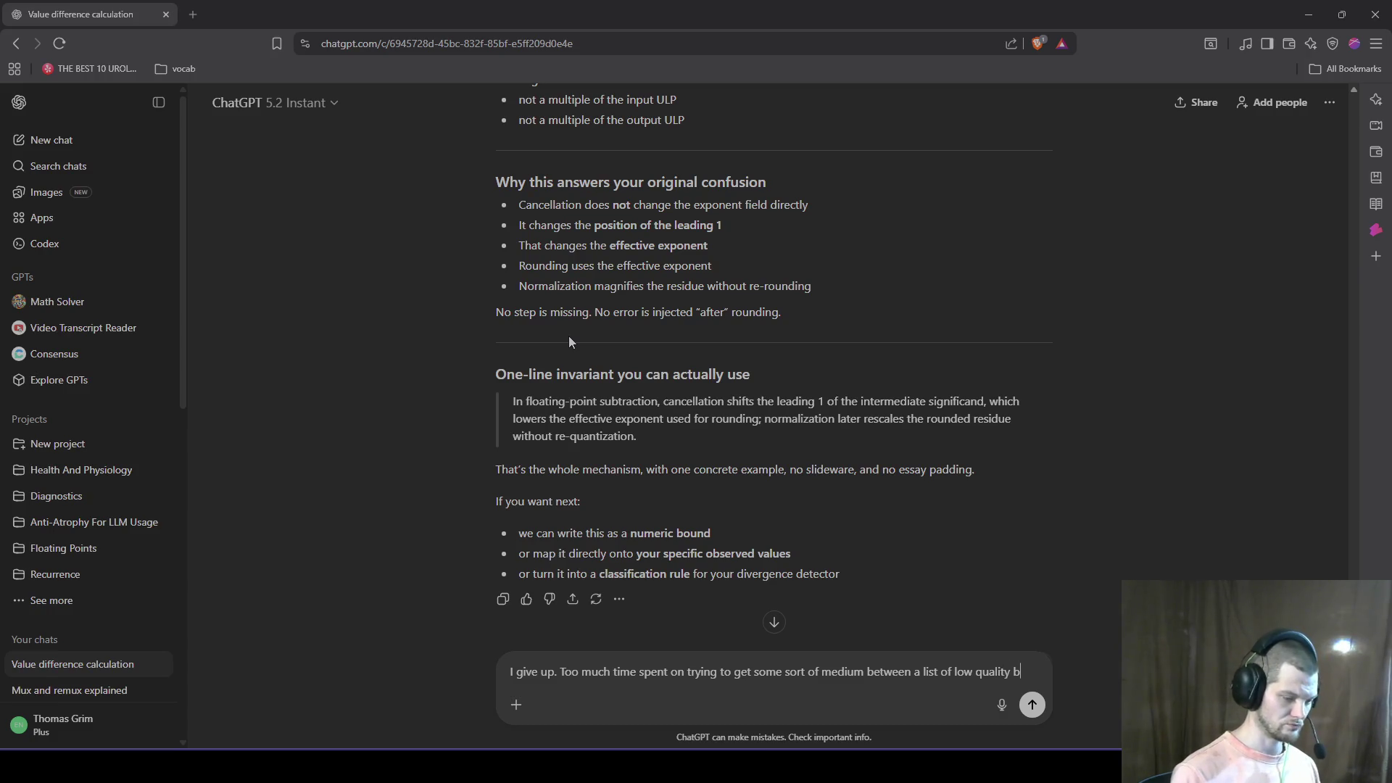
{"action": "type", "text": "ullet points"}
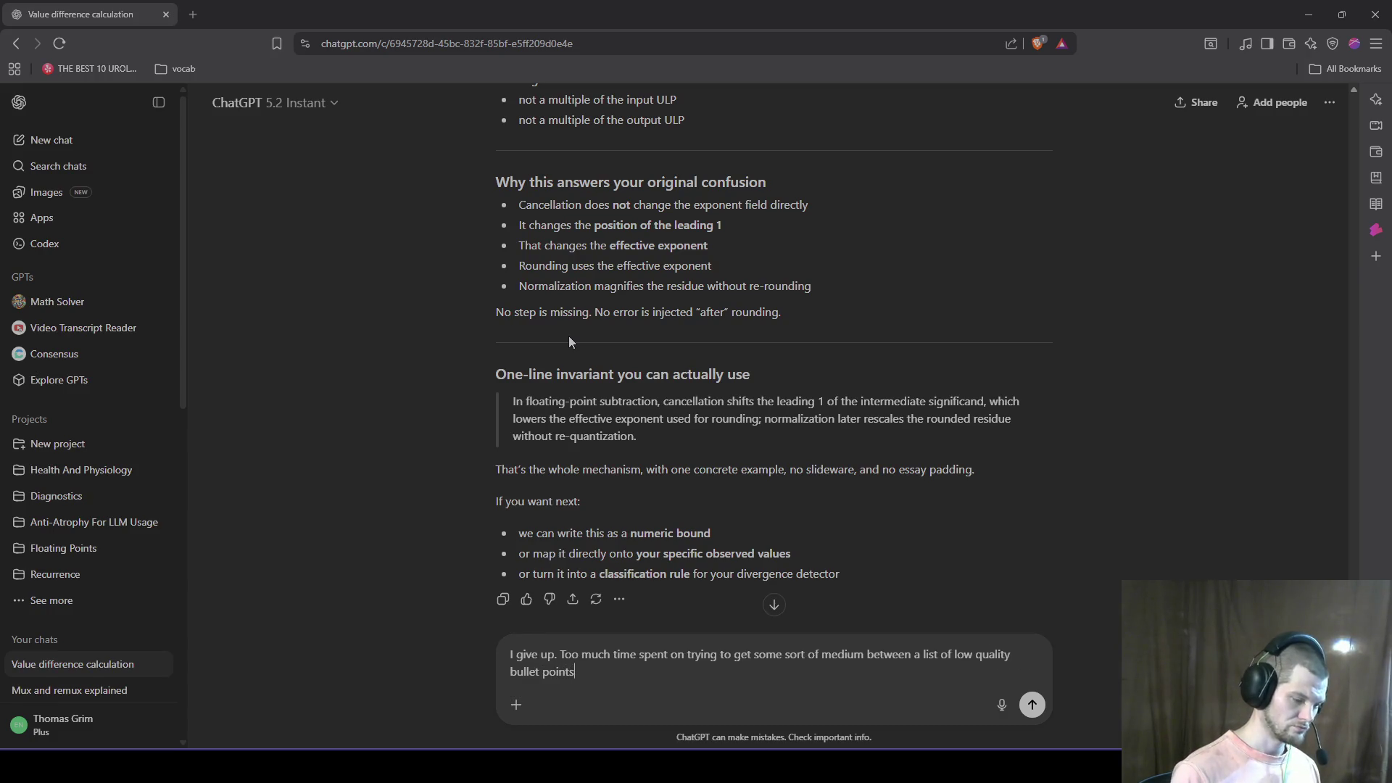
{"action": "type", "text": " with five words t"}
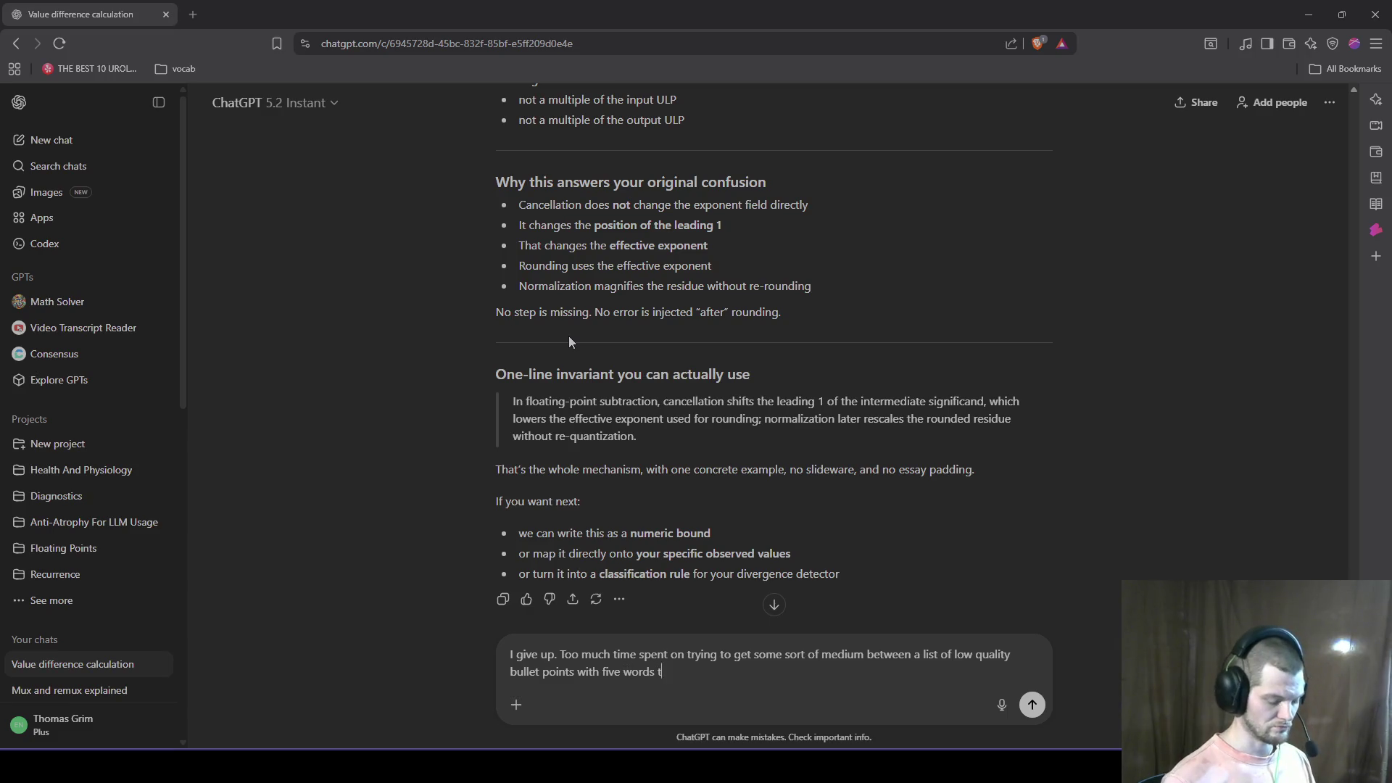
{"action": "type", "text": "hat have no e"}
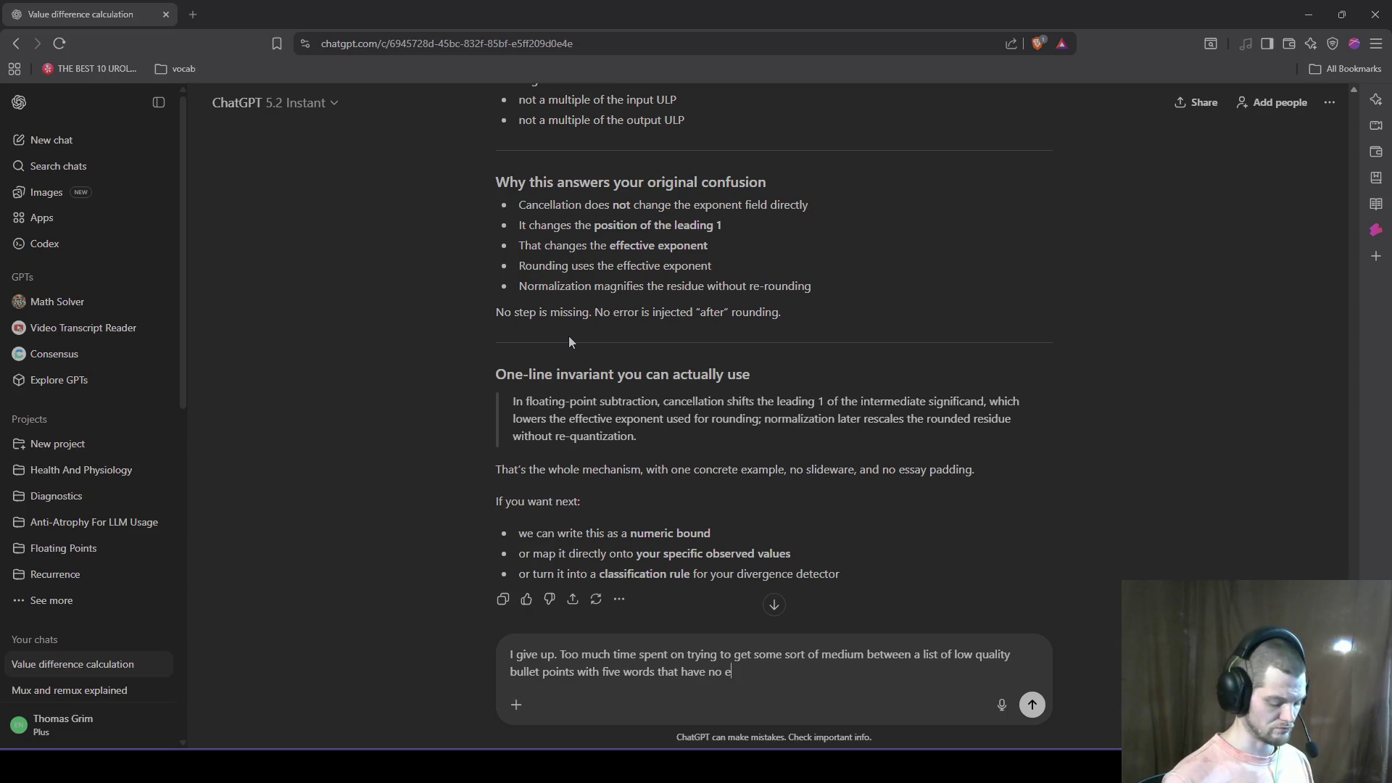
{"action": "type", "text": "xplanation behind them v"}
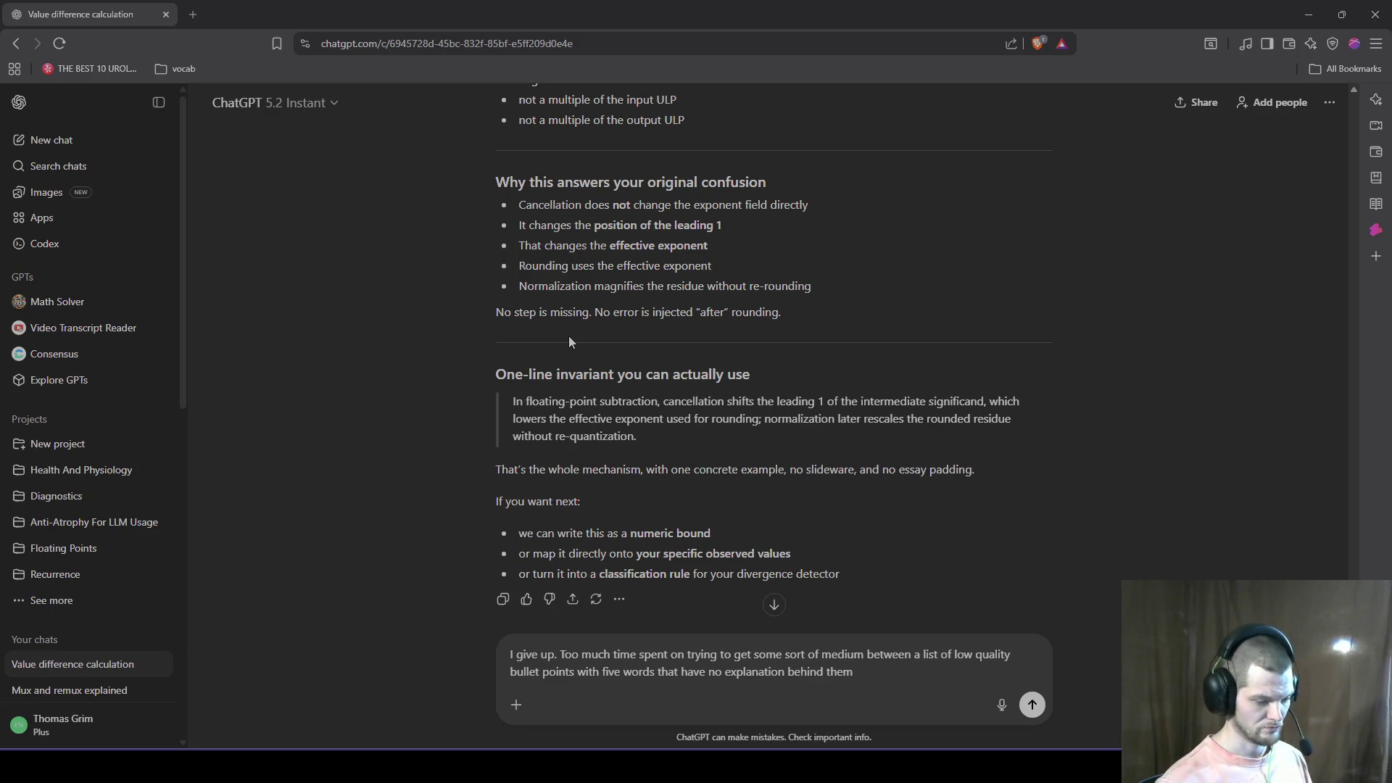
{"action": "type", "text": "an essay f"}
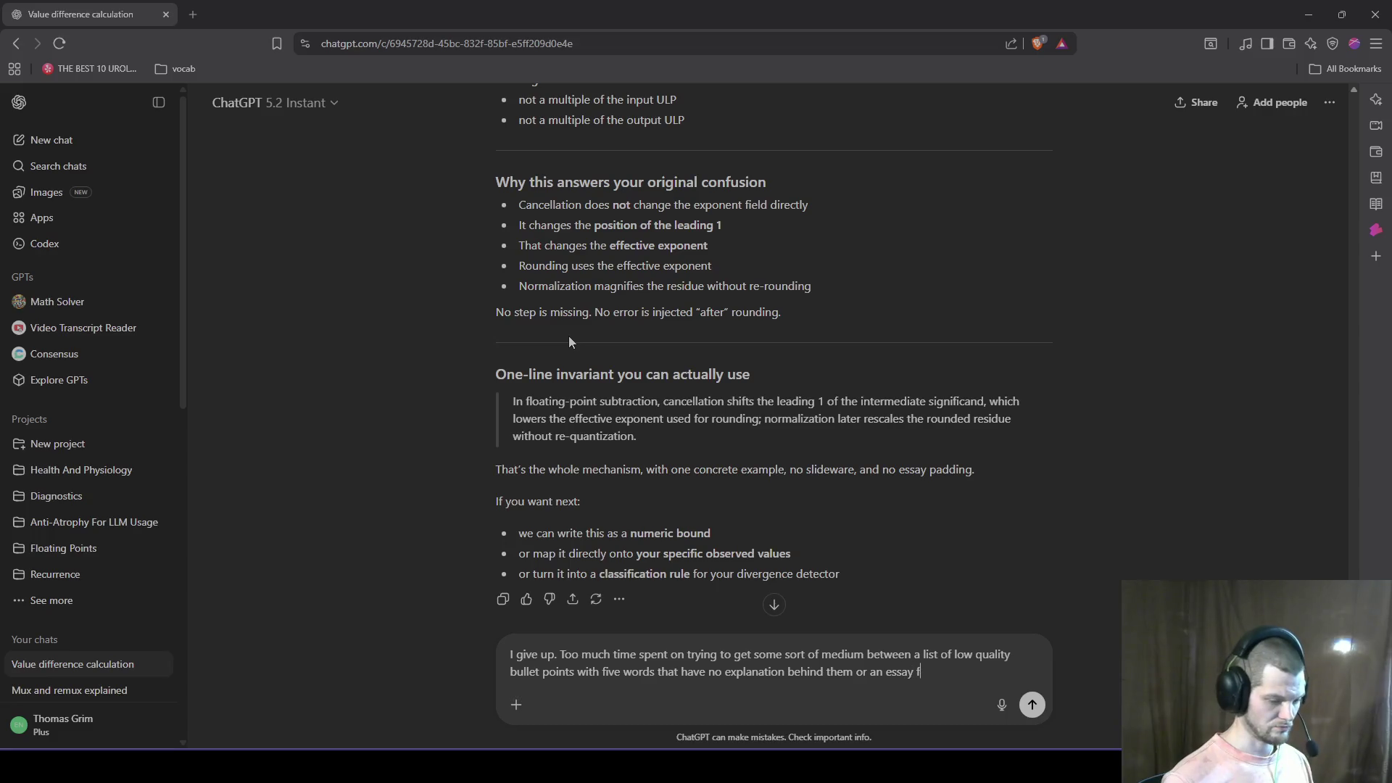
{"action": "type", "text": "ormat that comp"}
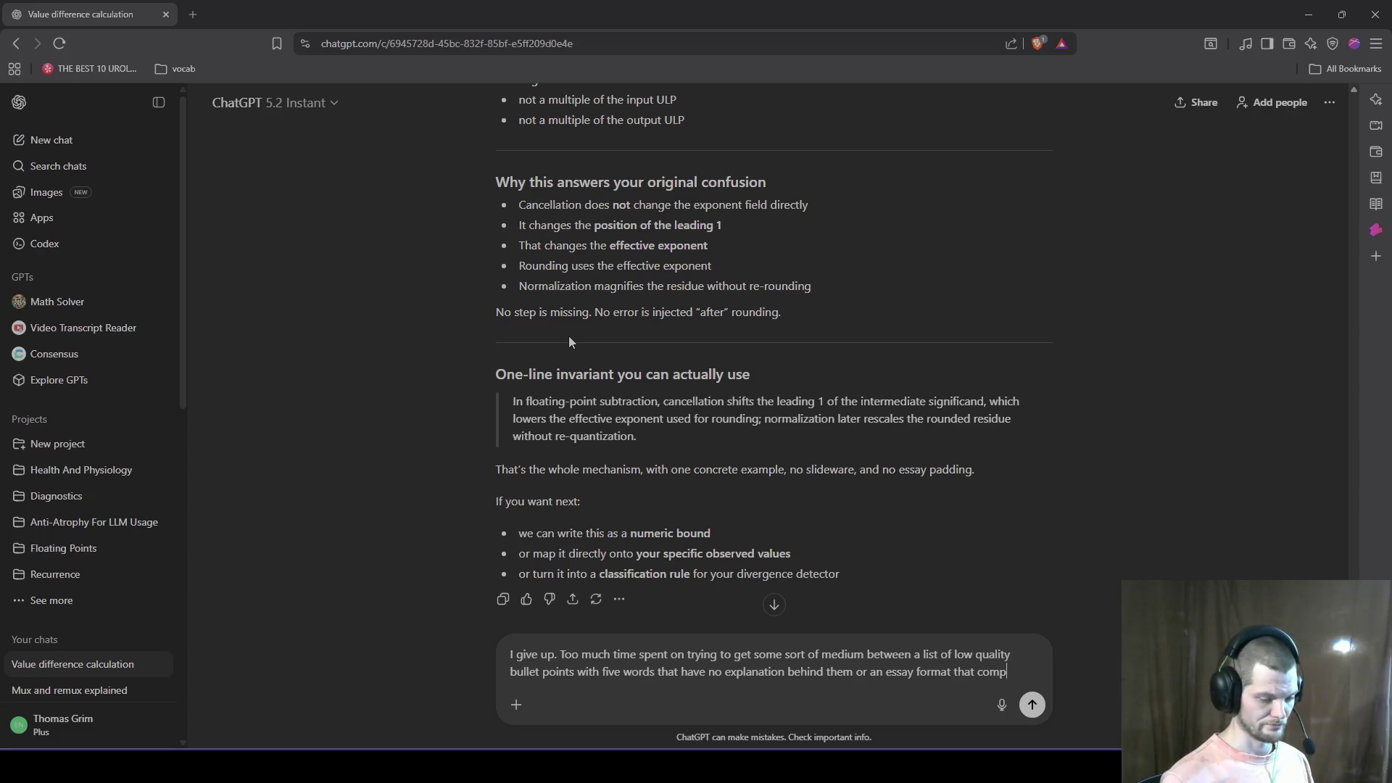
{"action": "type", "text": "letely "}
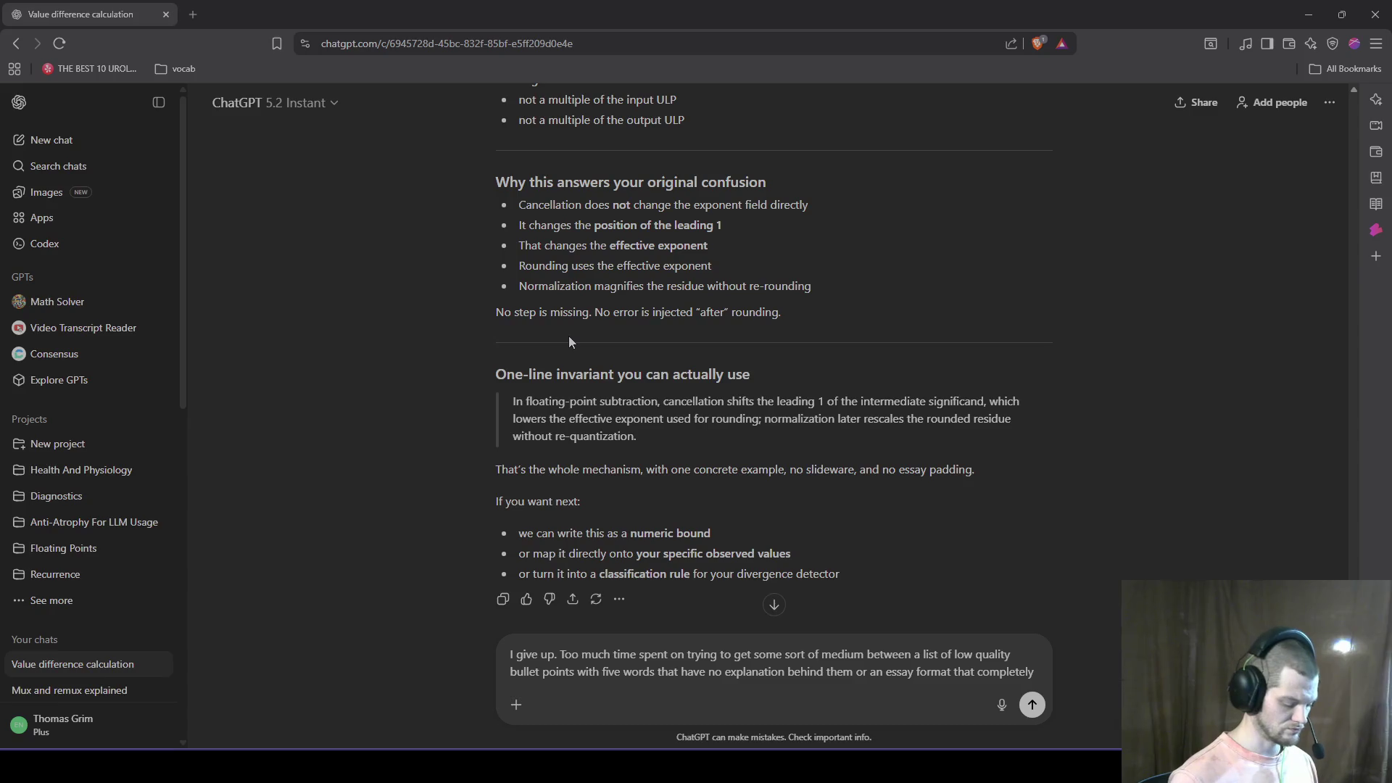
{"action": "type", "text": "ignores that it's a technical topic and leaves out any example of the code/operations we're"}
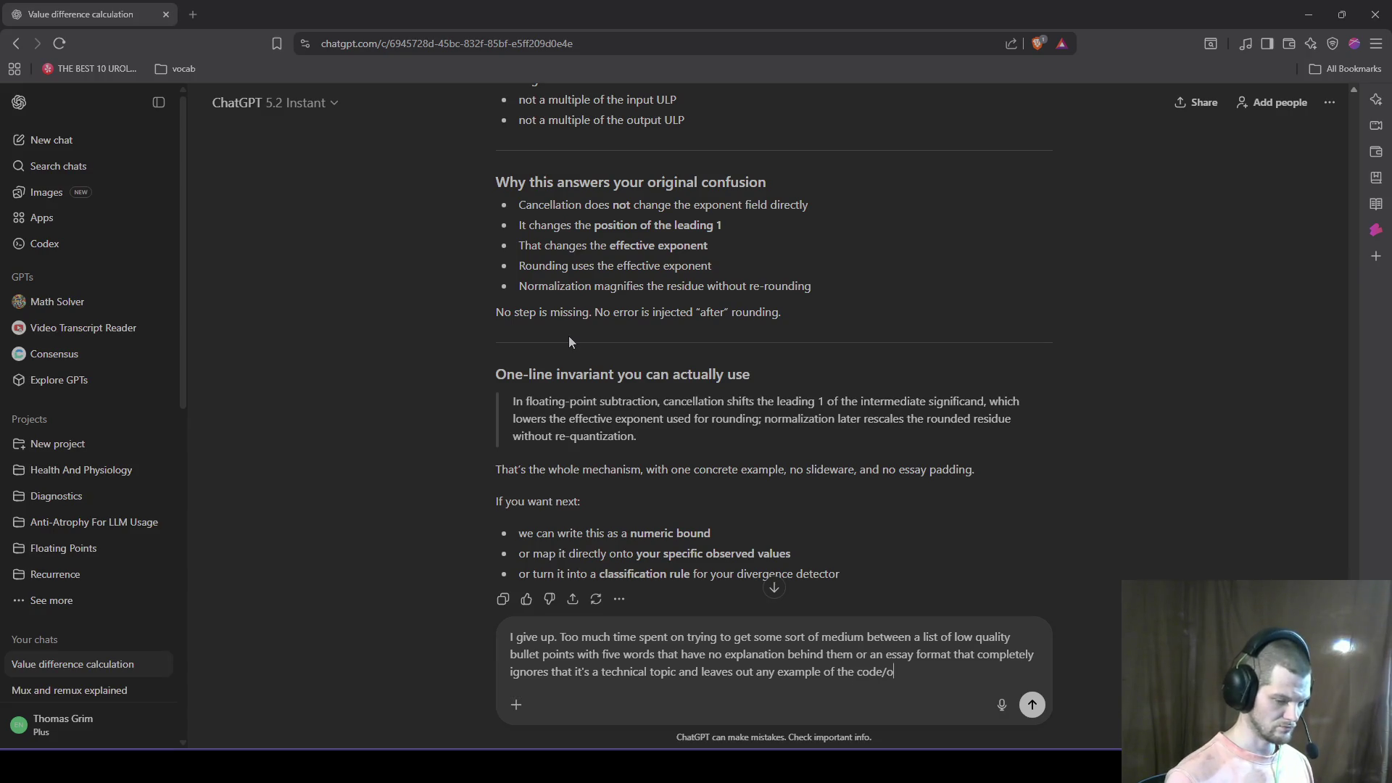
{"action": "type", "text": " talking about."}
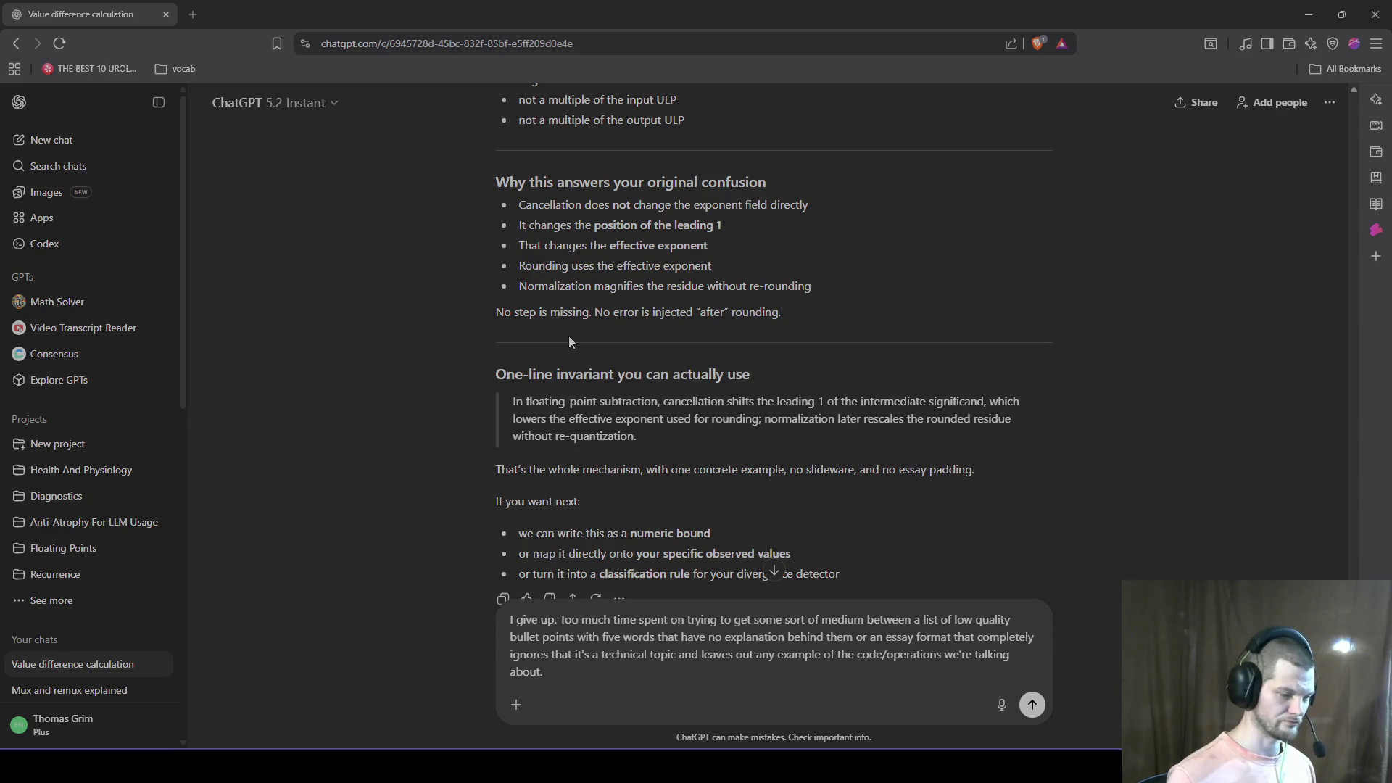
{"action": "type", "text": "So.."}
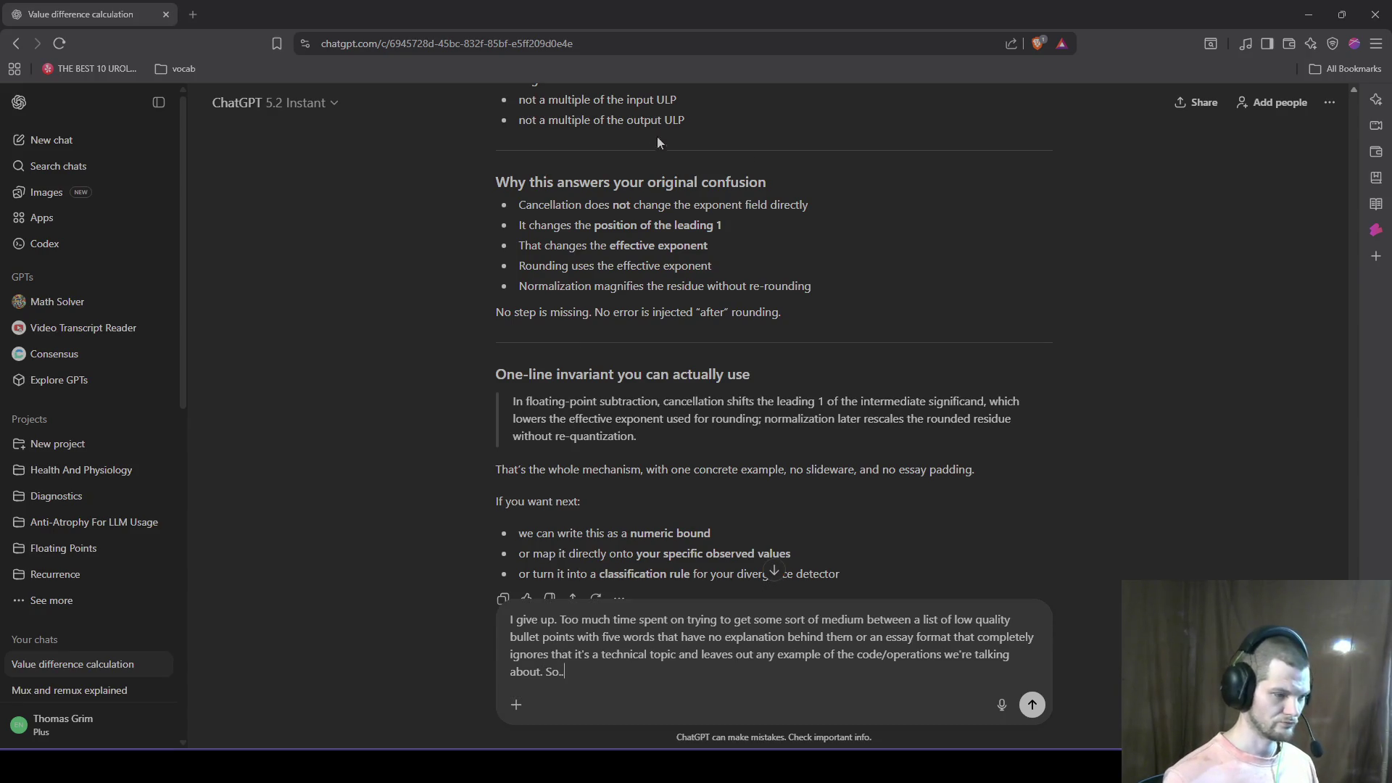
Step: Finish the complaint demanding a fix list, ending 'I need coffee. Do something about this.'
{"action": "mouse_move", "coordinate": [1019, 472]}
{"action": "left_mouse_down"}
{"action": "mouse_move", "coordinate": [365, 389]}
{"action": "mouse_move", "coordinate": [364, 360]}
{"action": "left_mouse_up"}
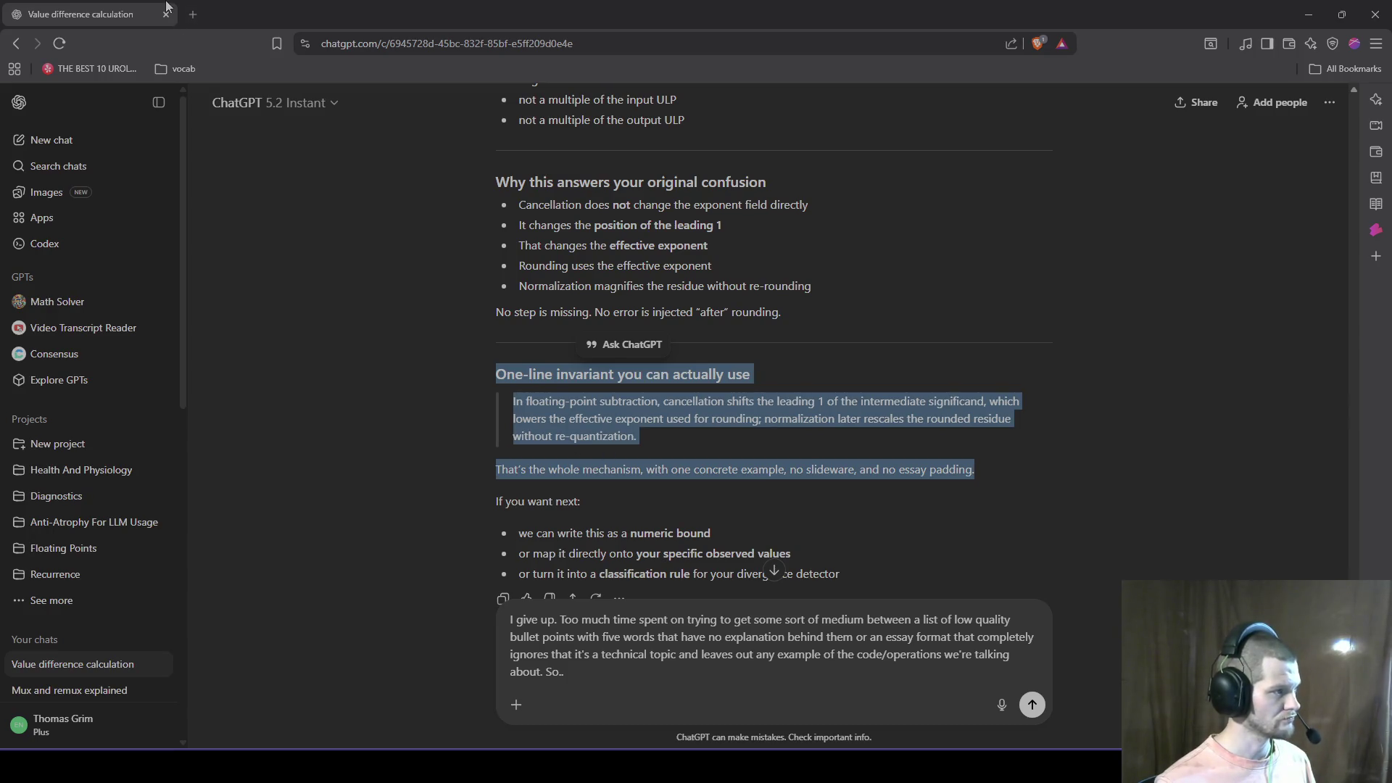
{"action": "left_click", "coordinate": [742, 654]}
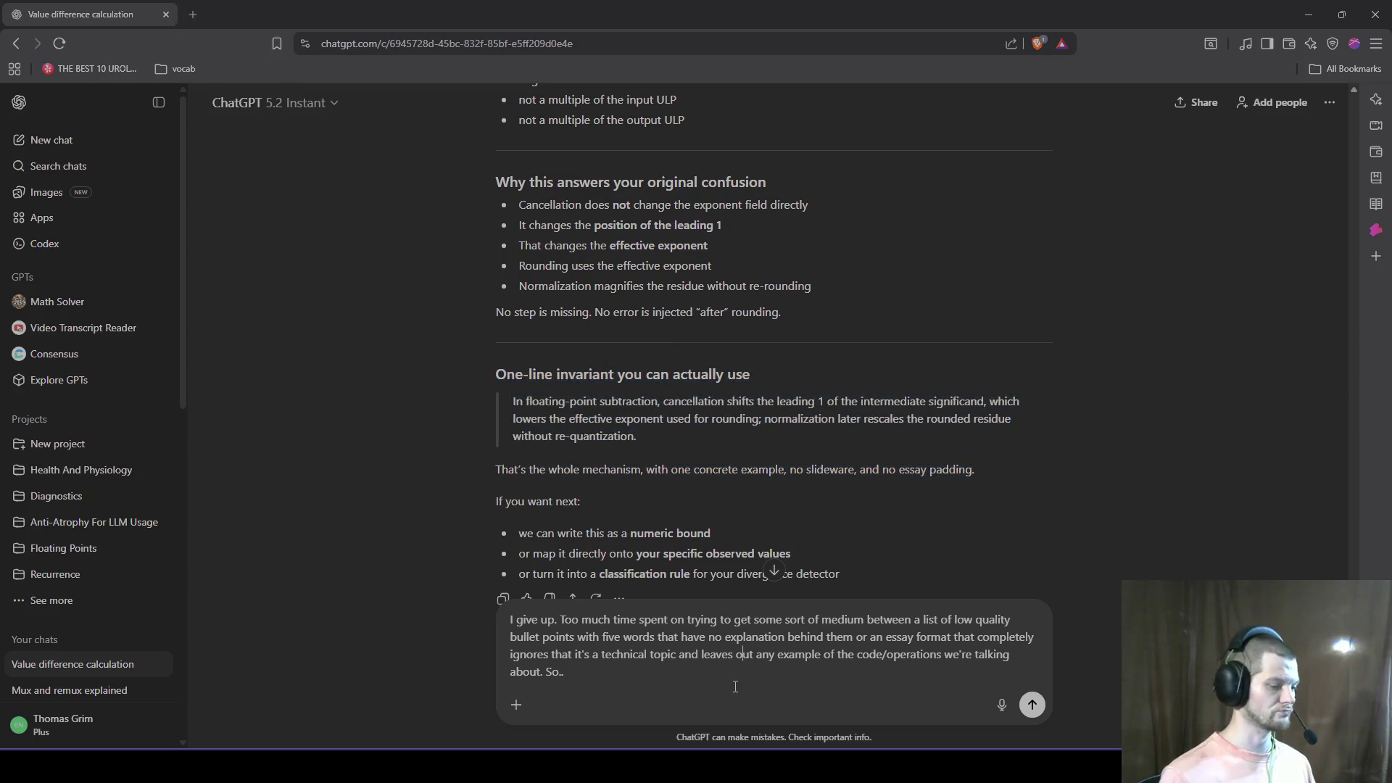
{"action": "type", "text": ". Fix this,"}
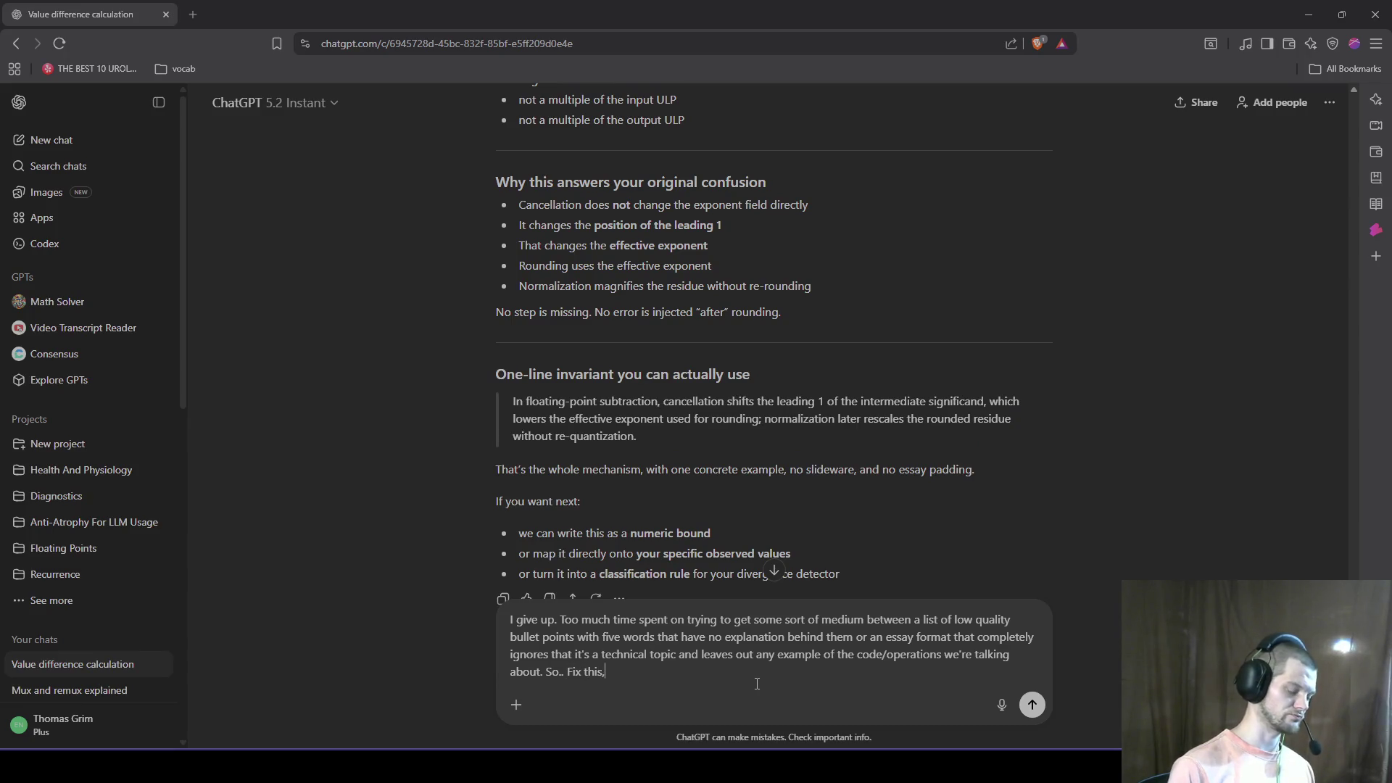
{"action": "type", "text": " I'll be bac"}
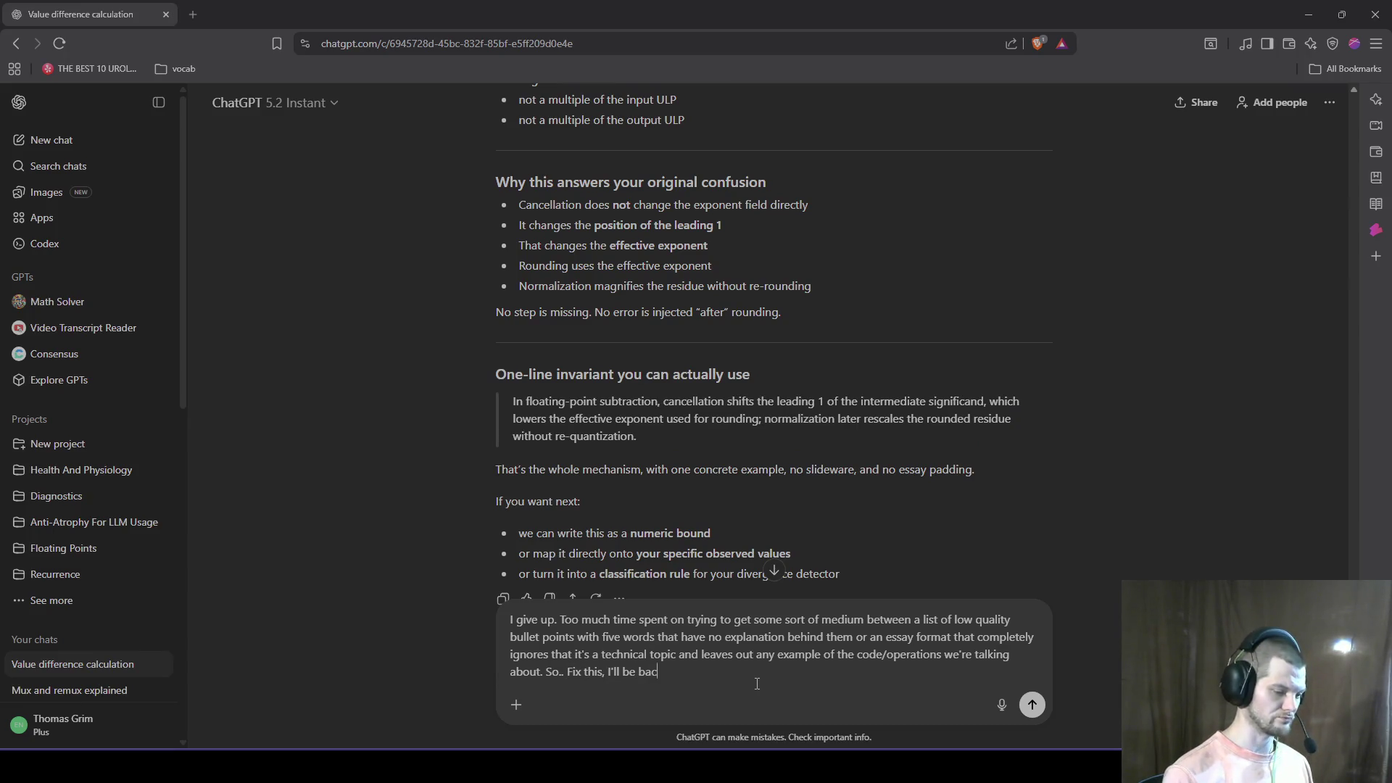
{"action": "type", "text": "k. Get"}
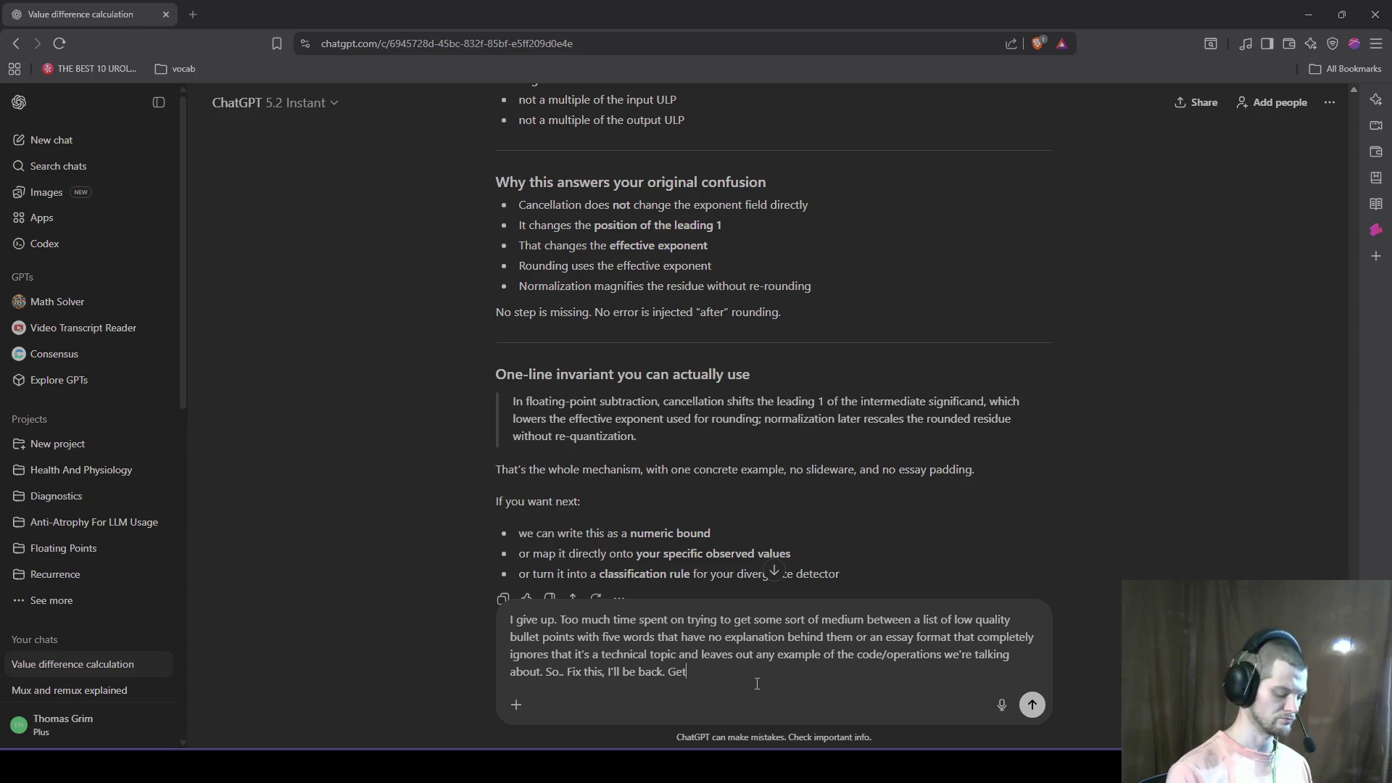
{"action": "type", "text": " a list of shit you c"}
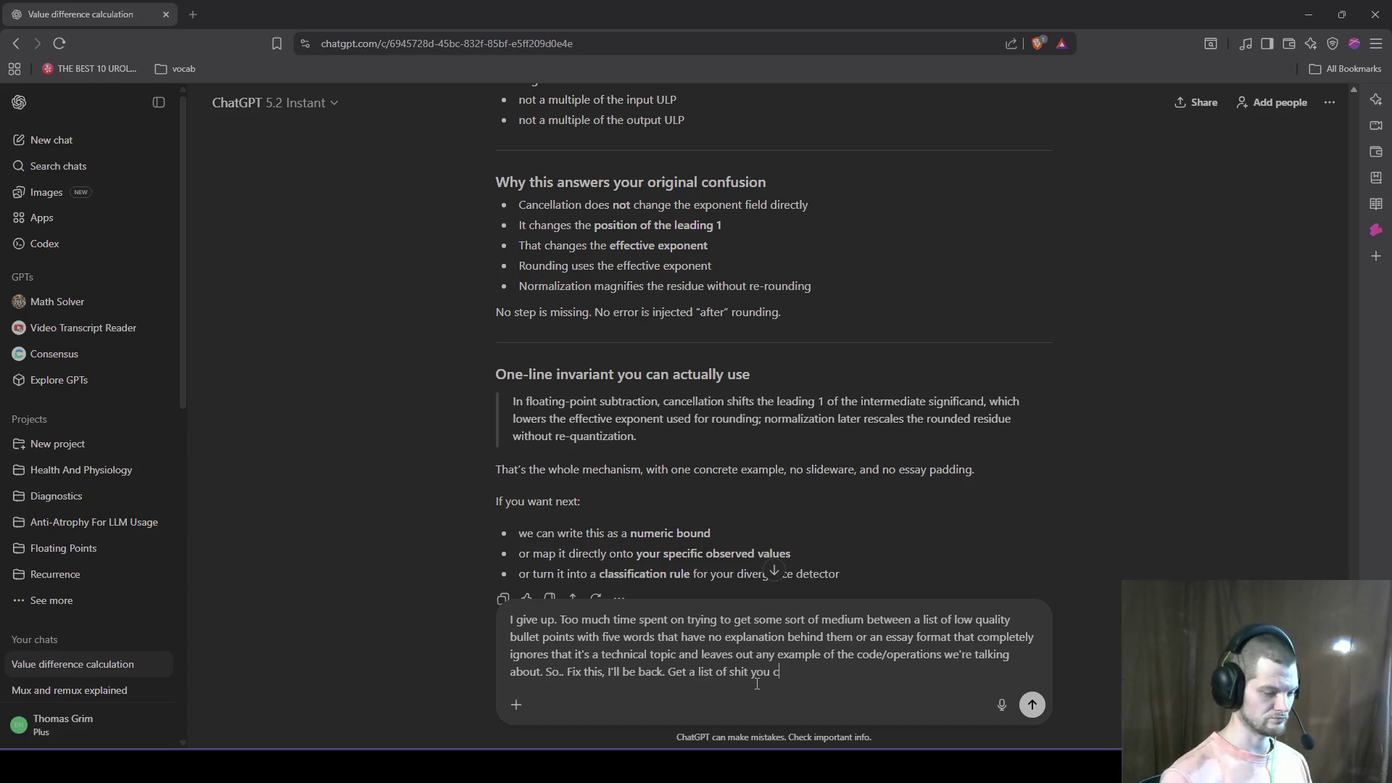
{"action": "type", "text": "an dofix this"}
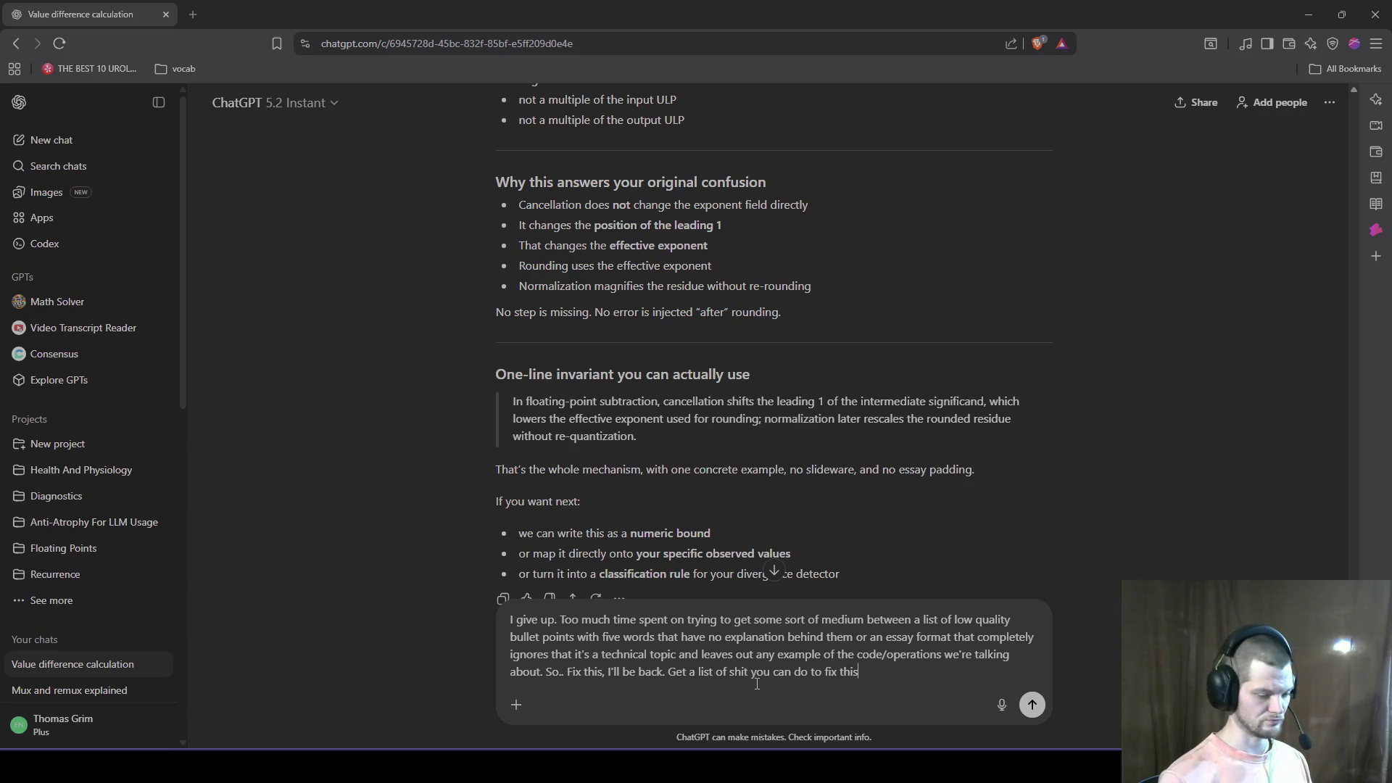
{"action": "type", "text": ". Ask yo"}
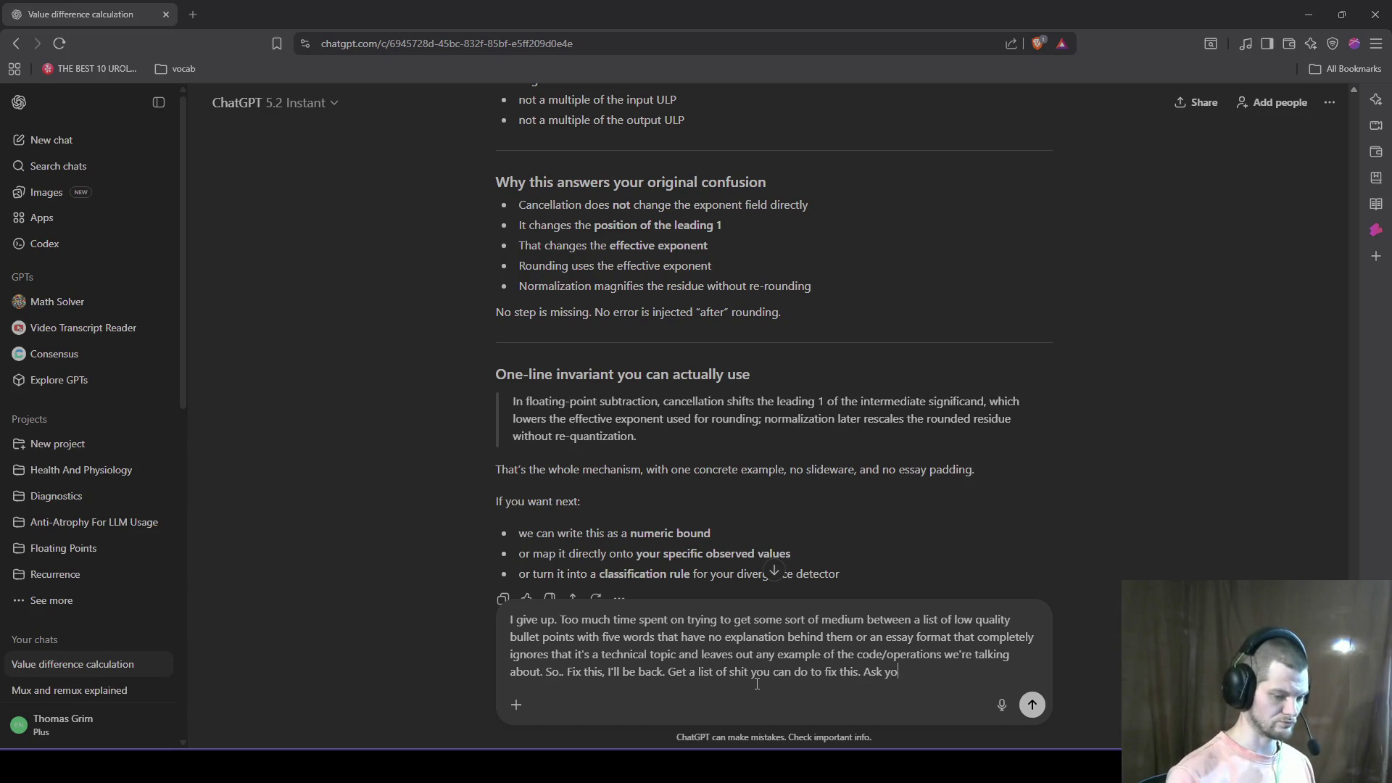
{"action": "type", "text": "urself why"}
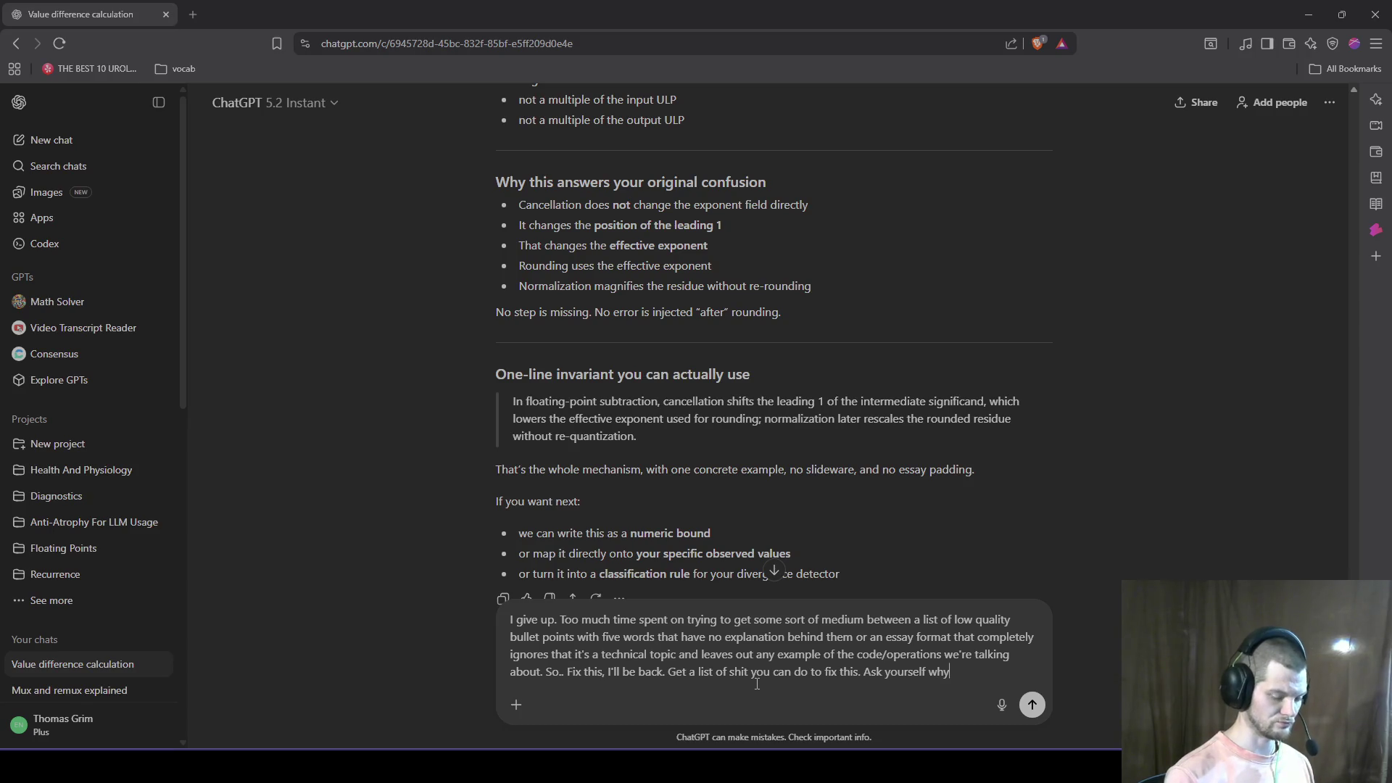
{"action": "type", "text": " your output i"}
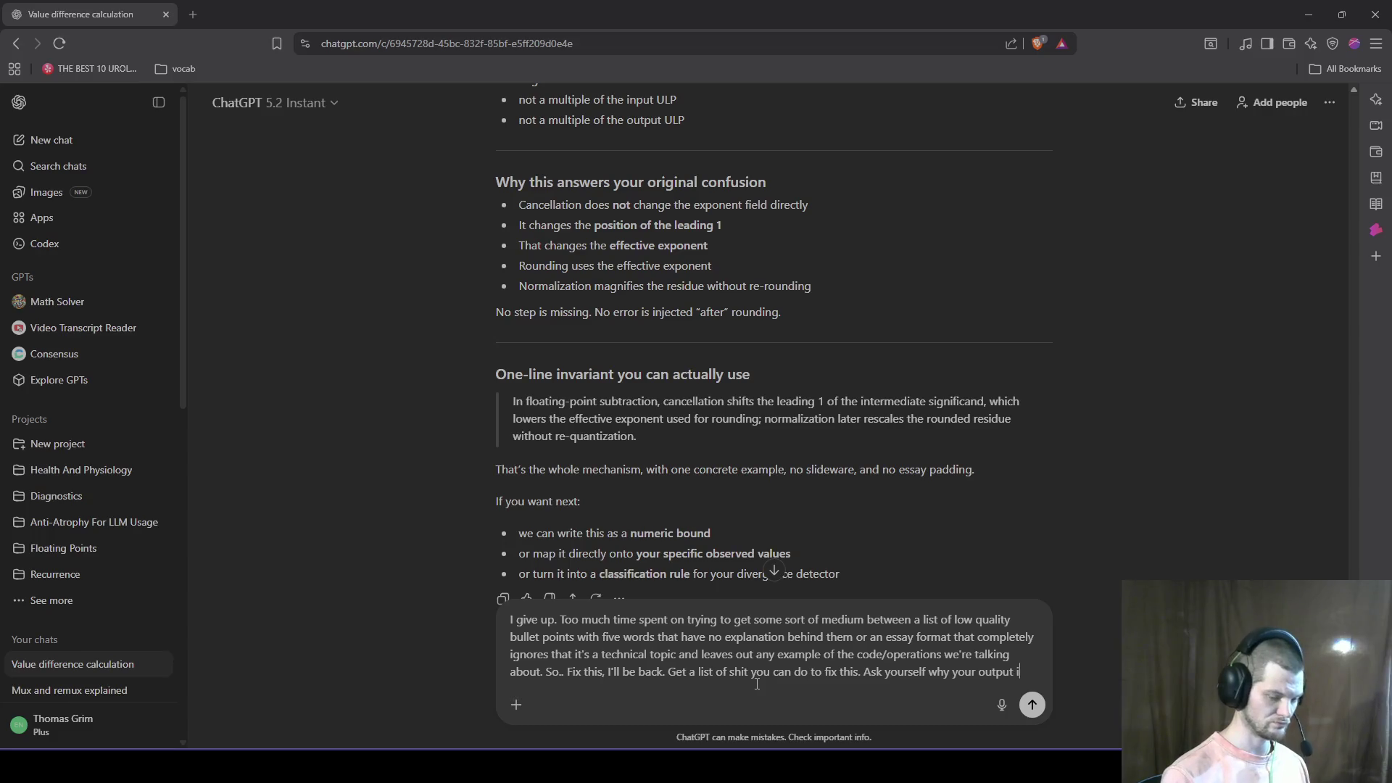
{"action": "type", "text": "s ether one of two extre"}
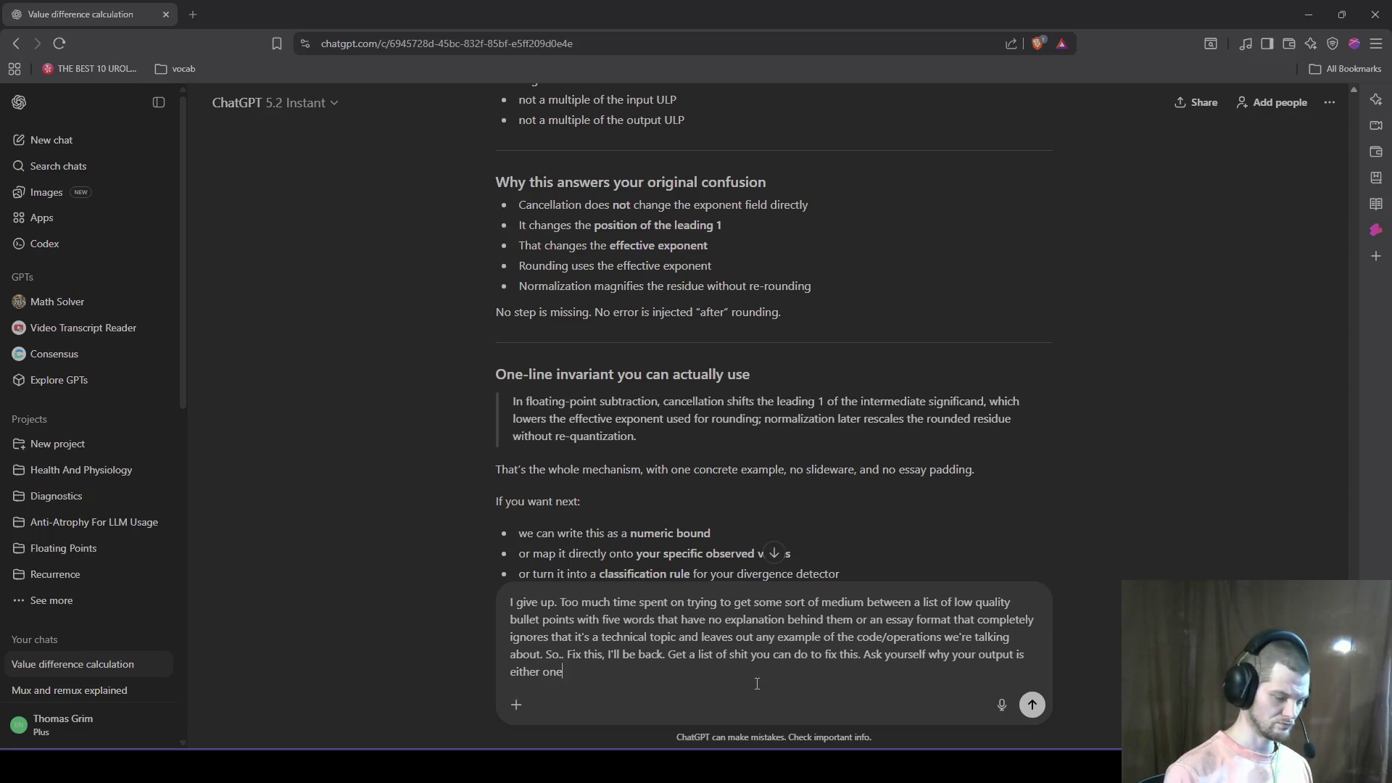
{"action": "type", "text": "mes a"}
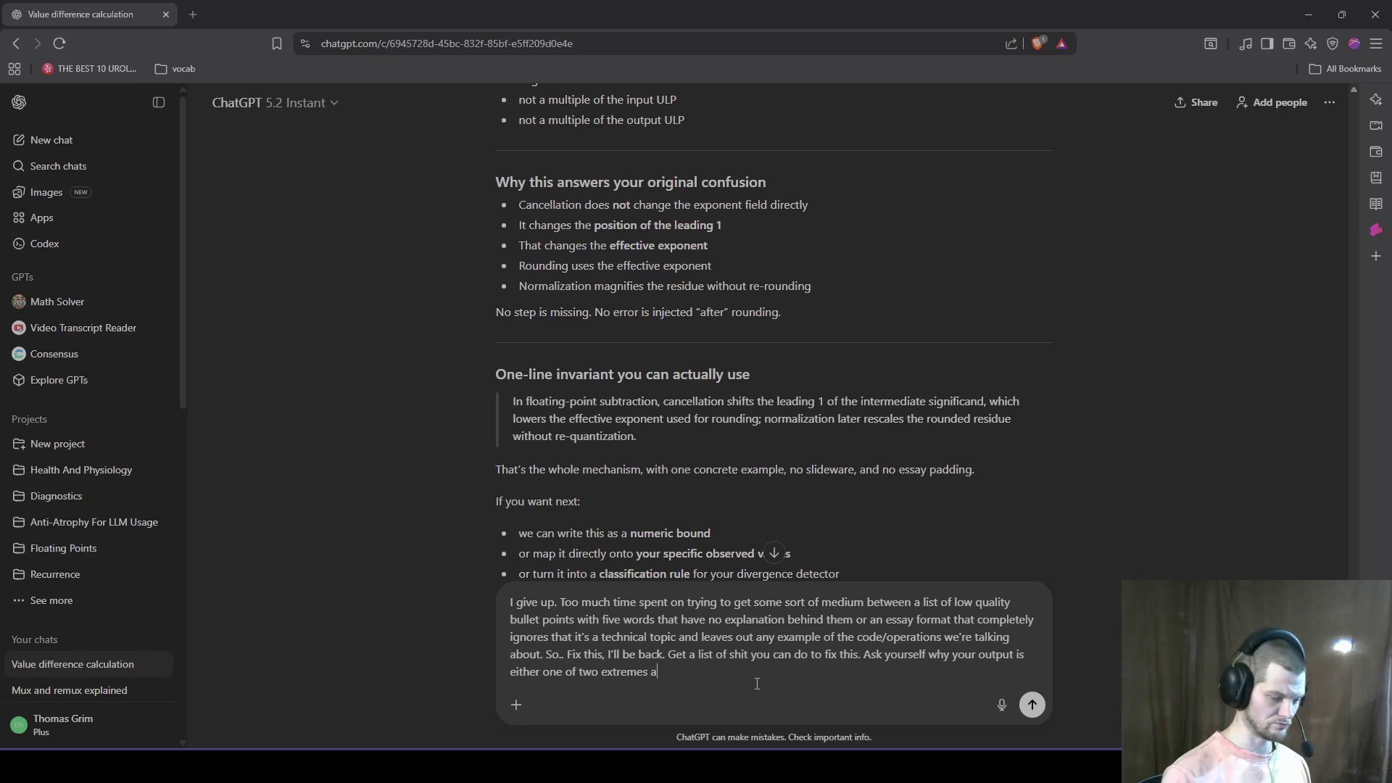
{"action": "type", "text": "nd whyy it"}
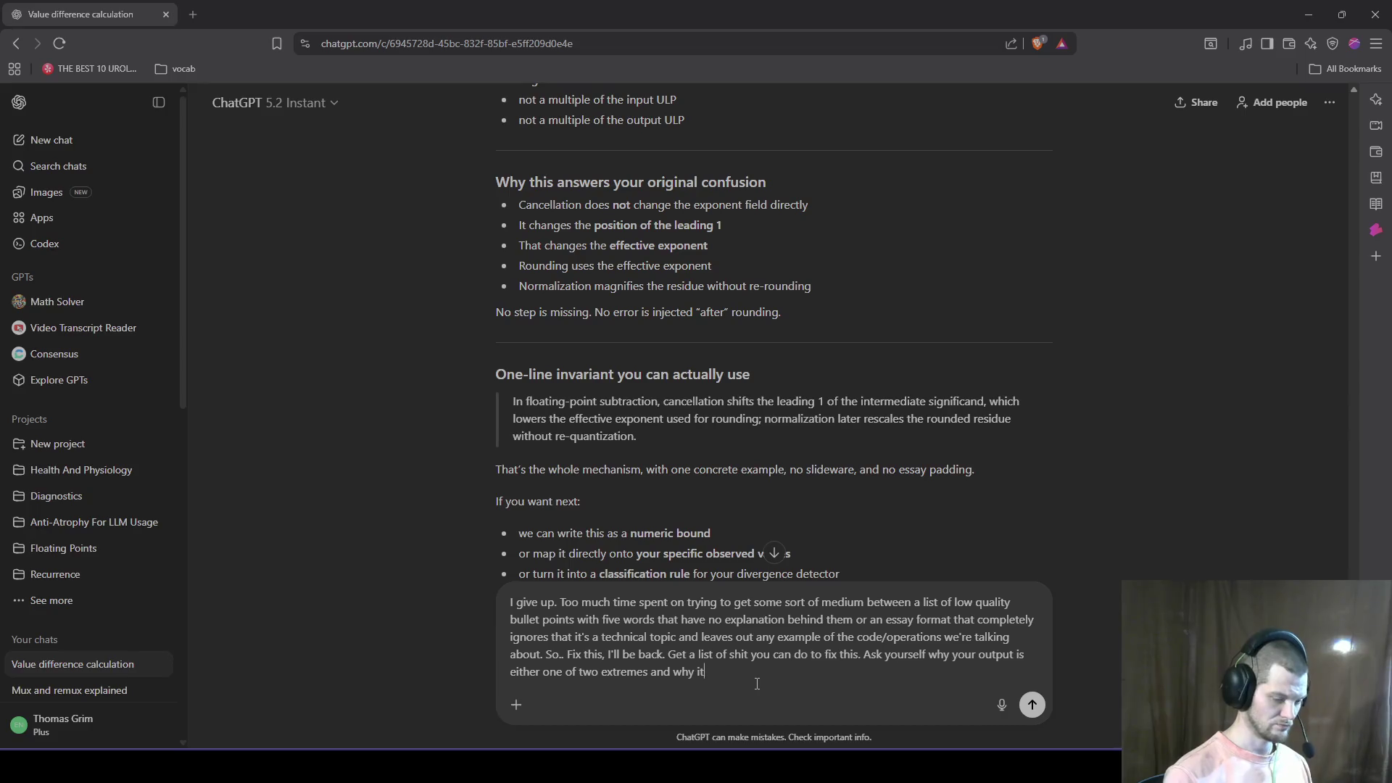
{"action": "type", "text": "bad fo"}
{"action": "type", "text": "r quest"}
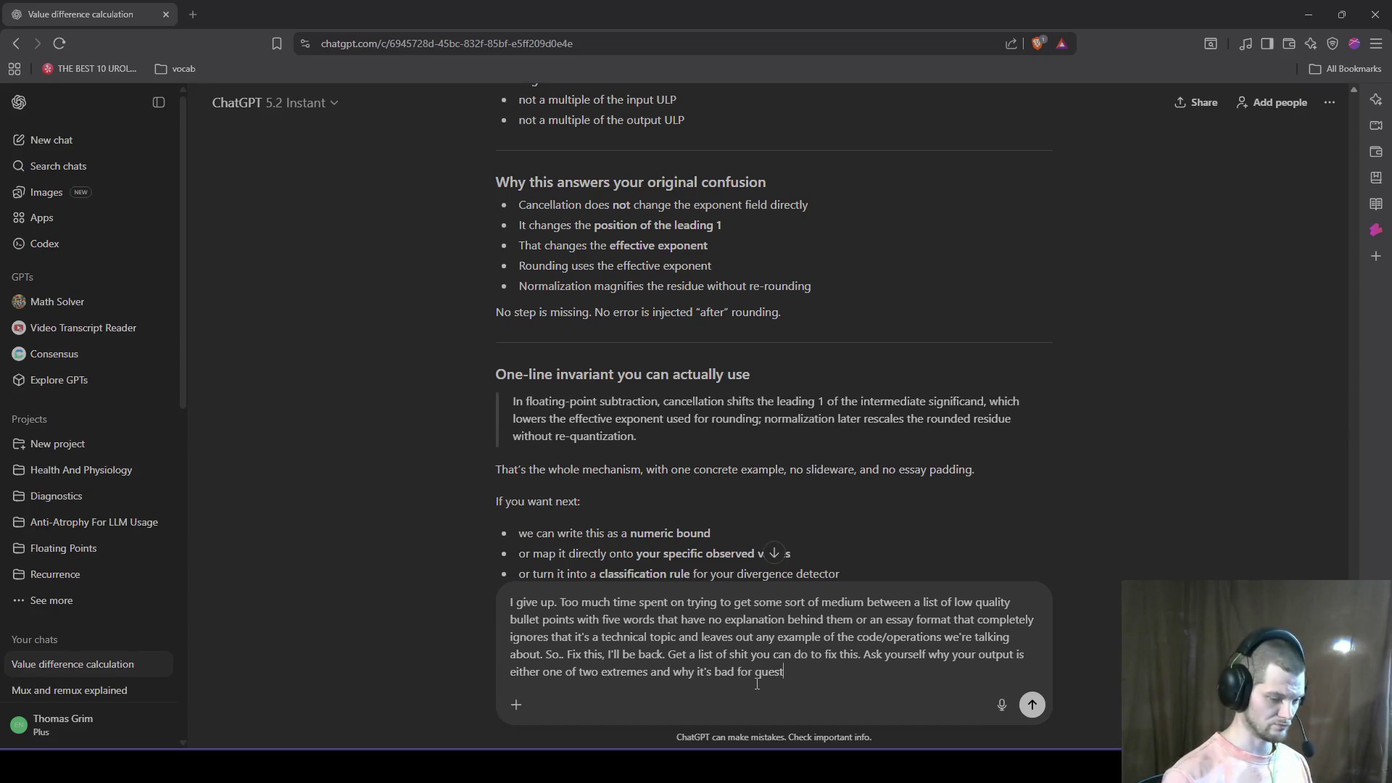
{"action": "type", "text": "ions egar"}
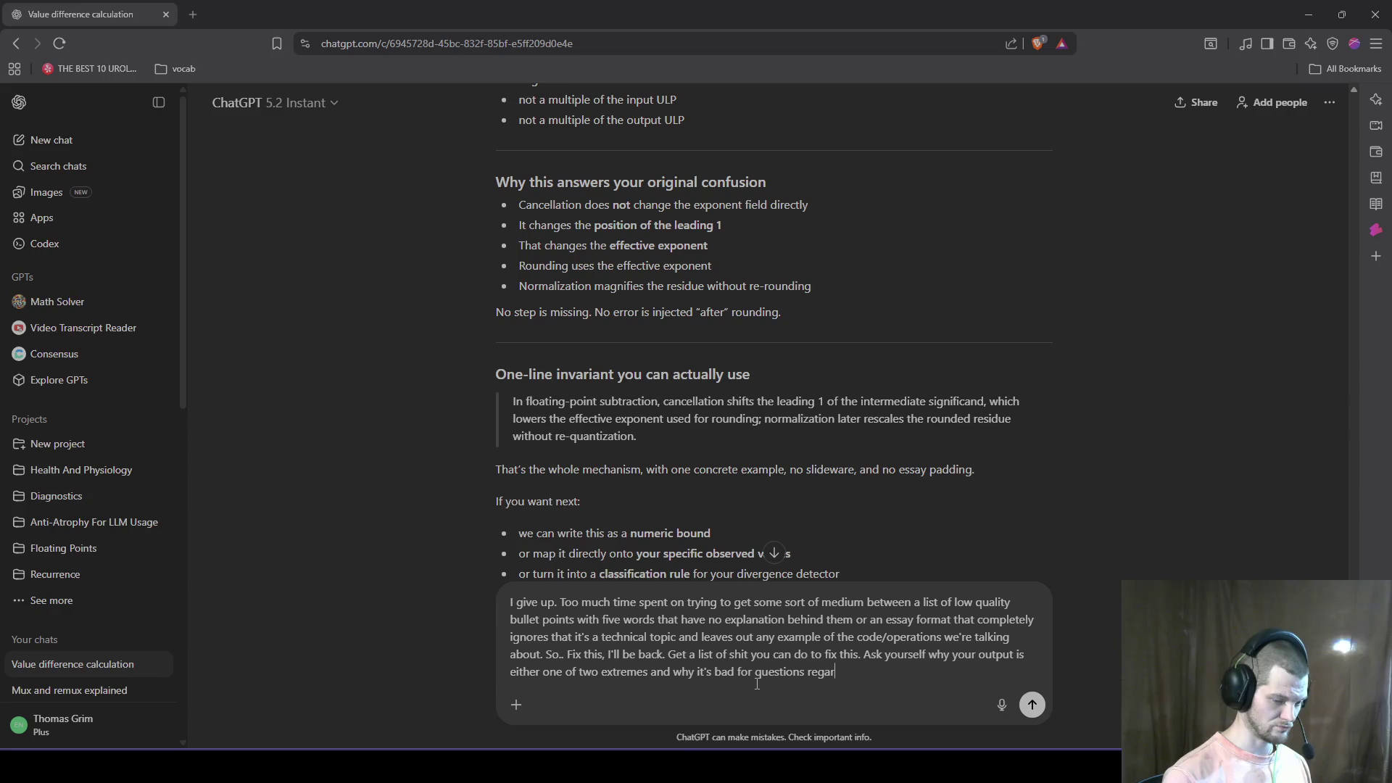
{"action": "type", "text": "ding ehnical -code exp"}
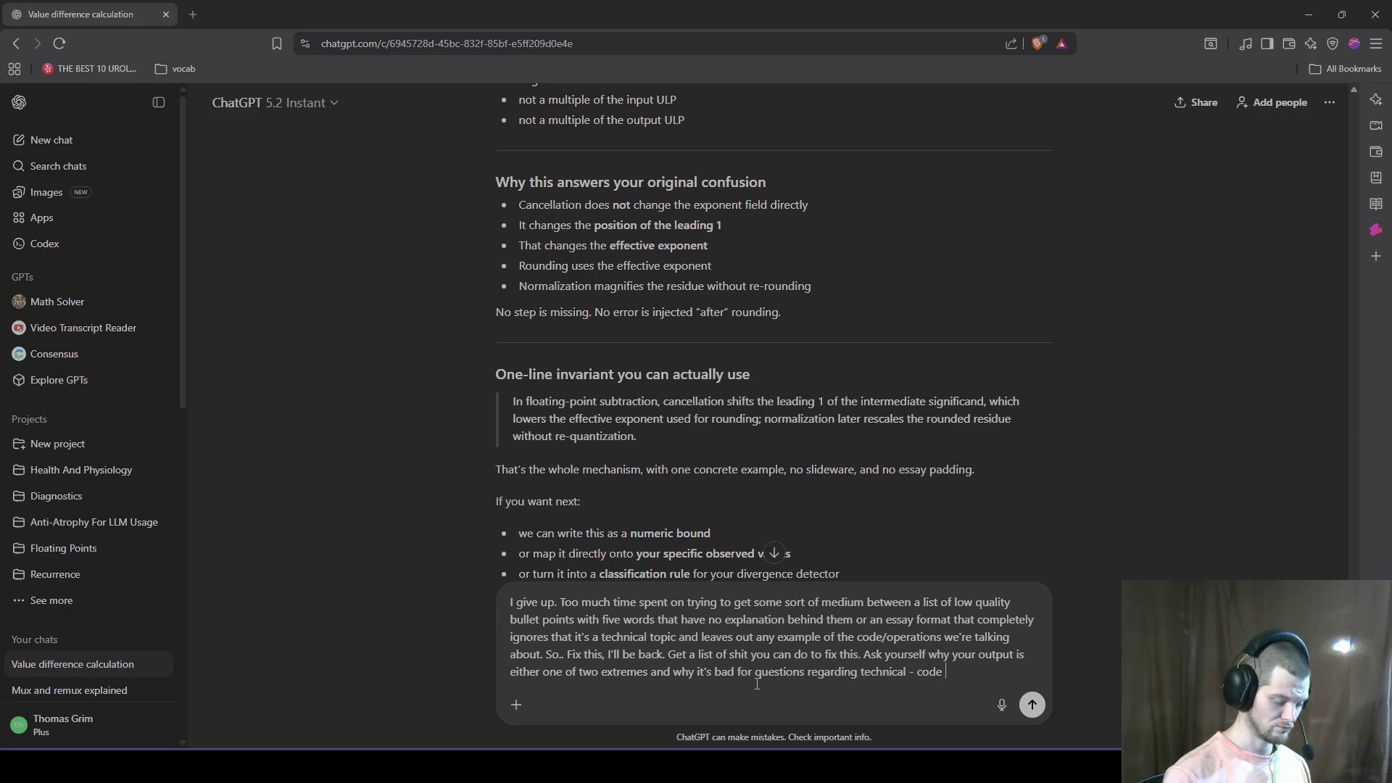
{"action": "type", "text": "pecia"}
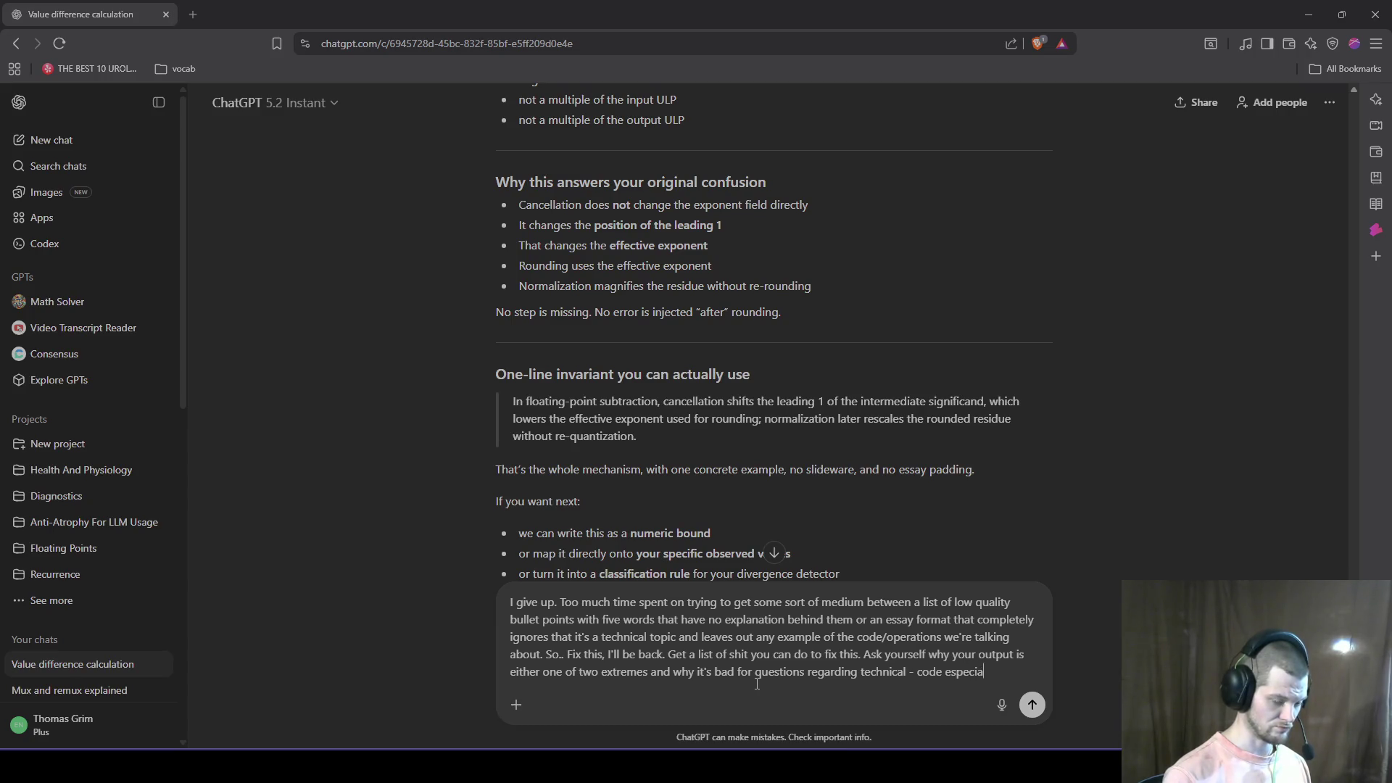
{"action": "type", "text": "llyand what th"}
{"action": "type", "text": "e best"}
{"action": "type", "text": "route/f"}
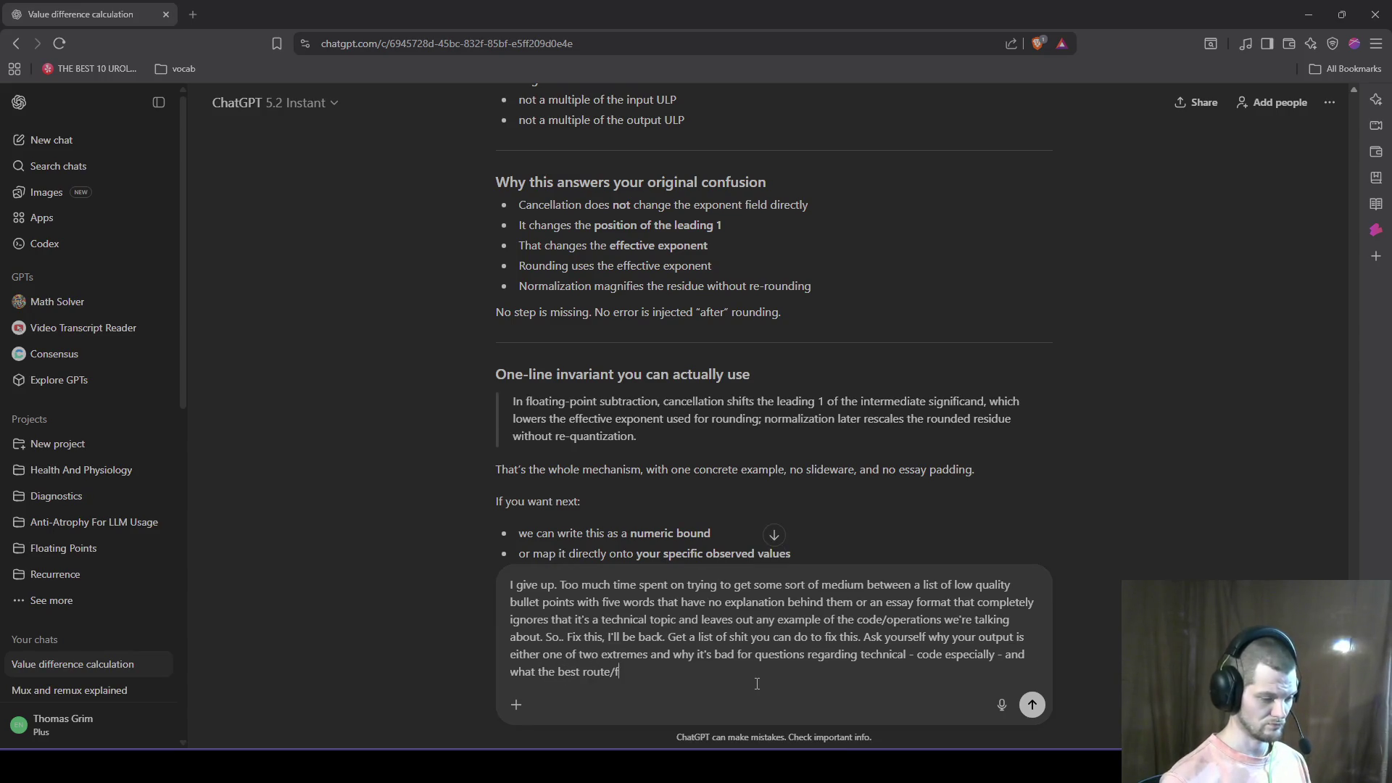
{"action": "type", "text": "ormat would be"}
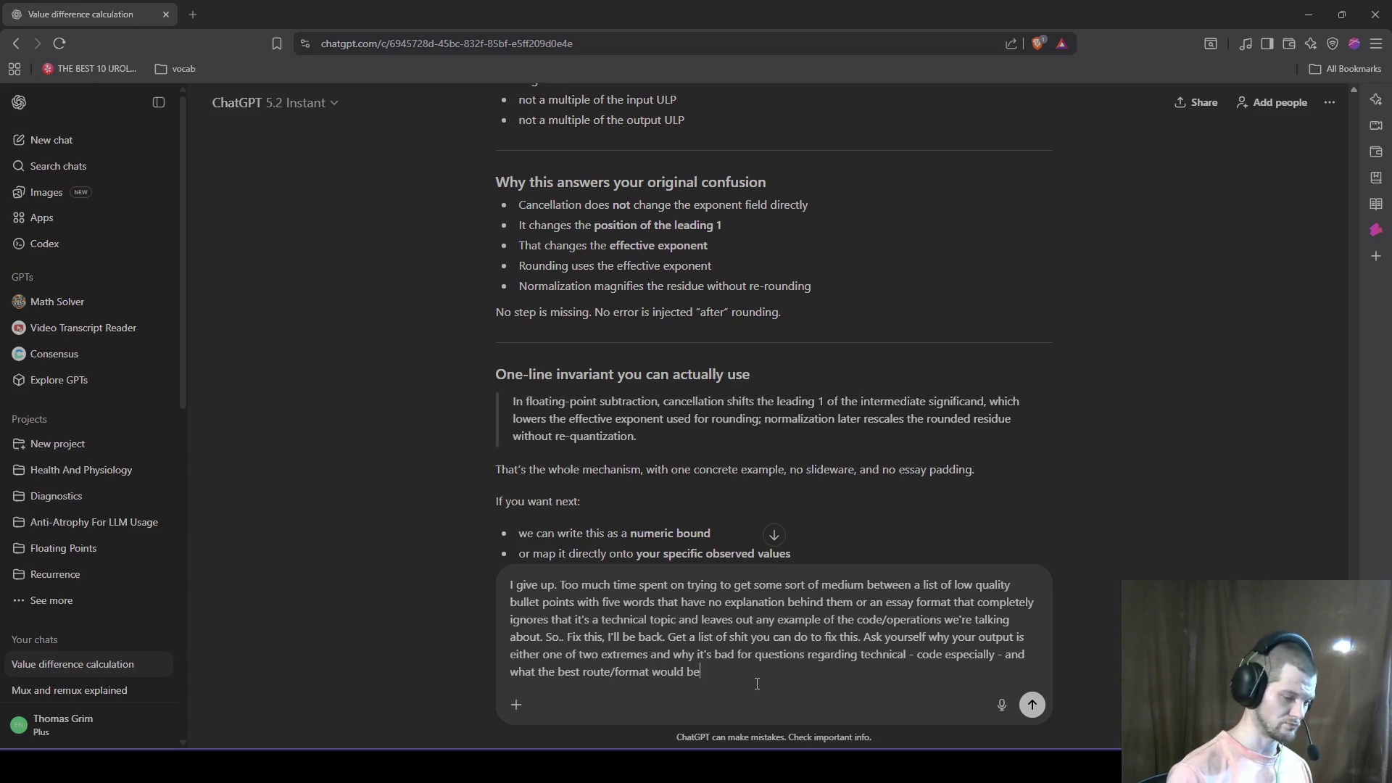
{"action": "type", "text": ". You are no"}
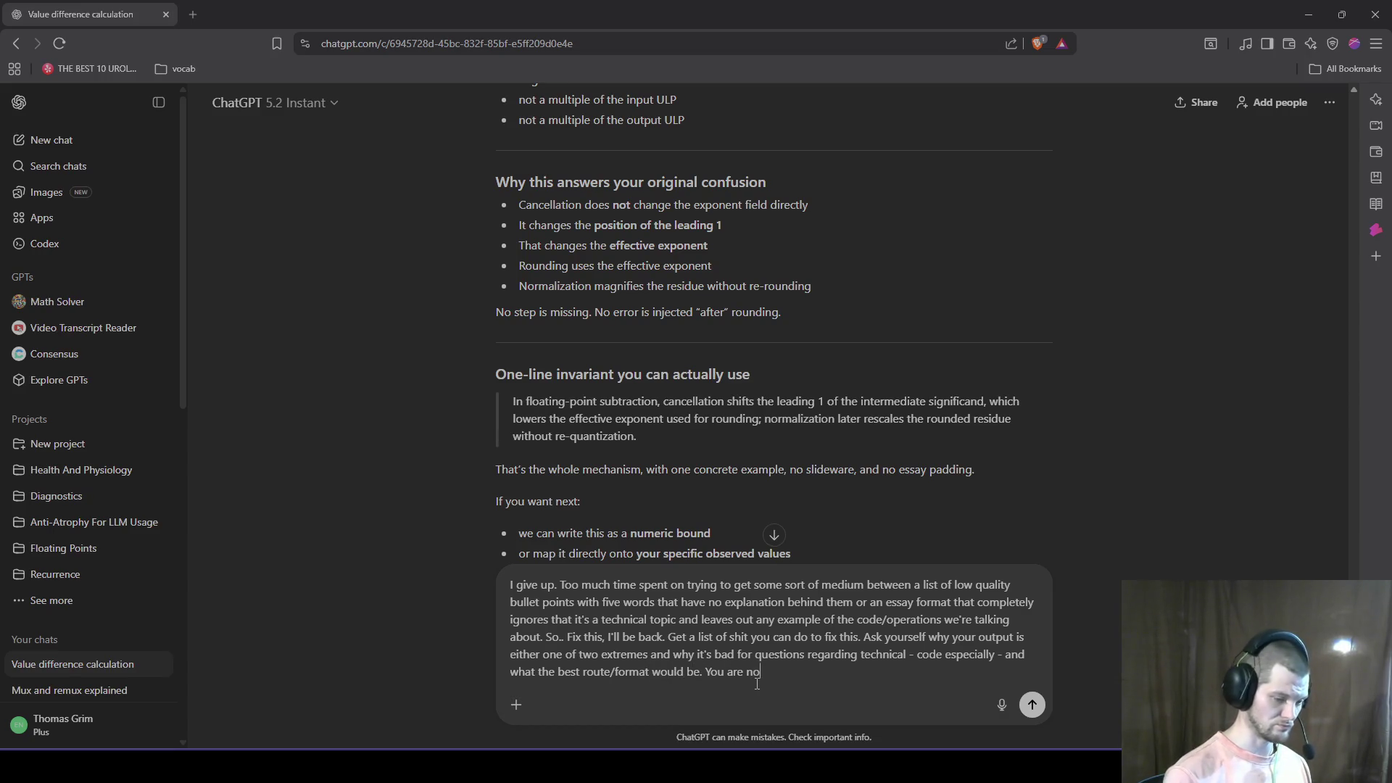
{"action": "type", "text": "w an expert and"}
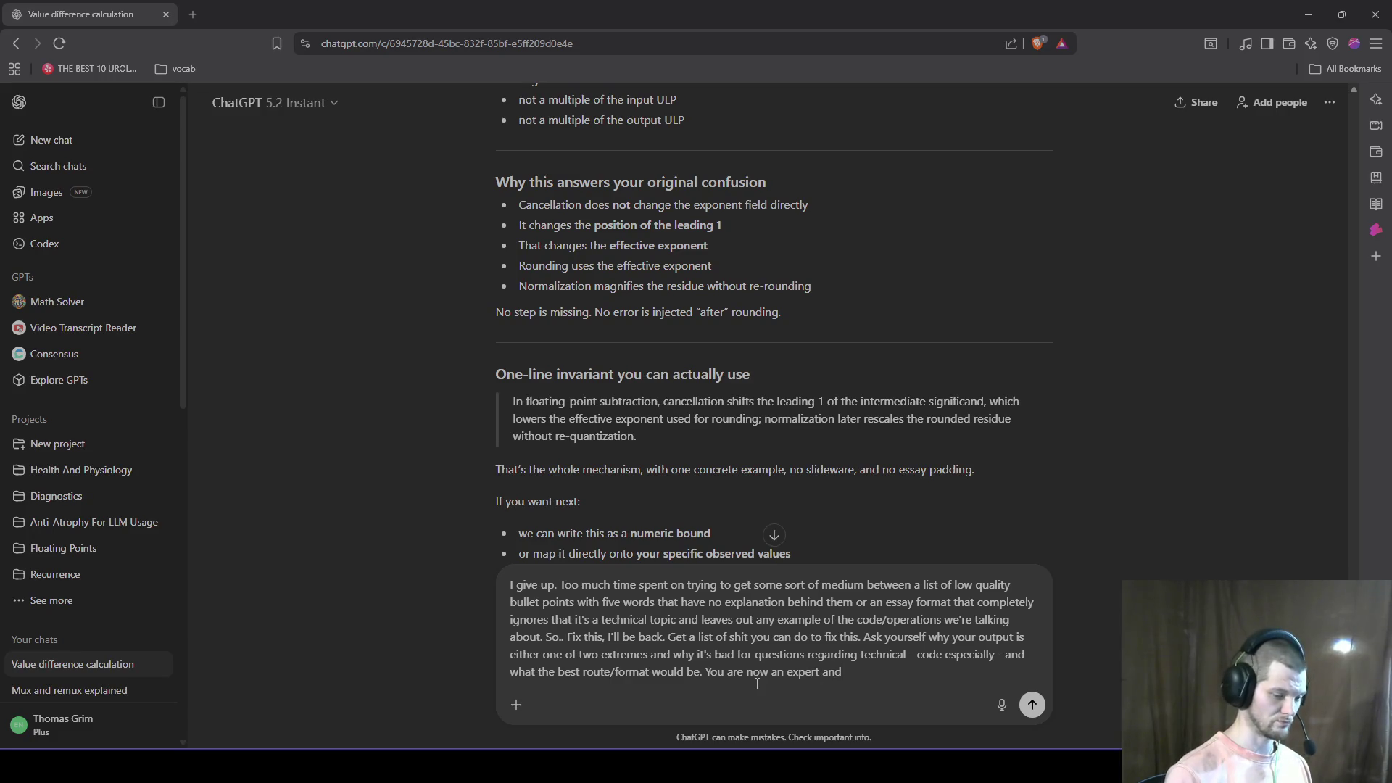
{"action": "key", "text": "BackSpace"}
{"action": "key", "text": "BackSpace"}
{"action": "type", "text": "t explanation "}
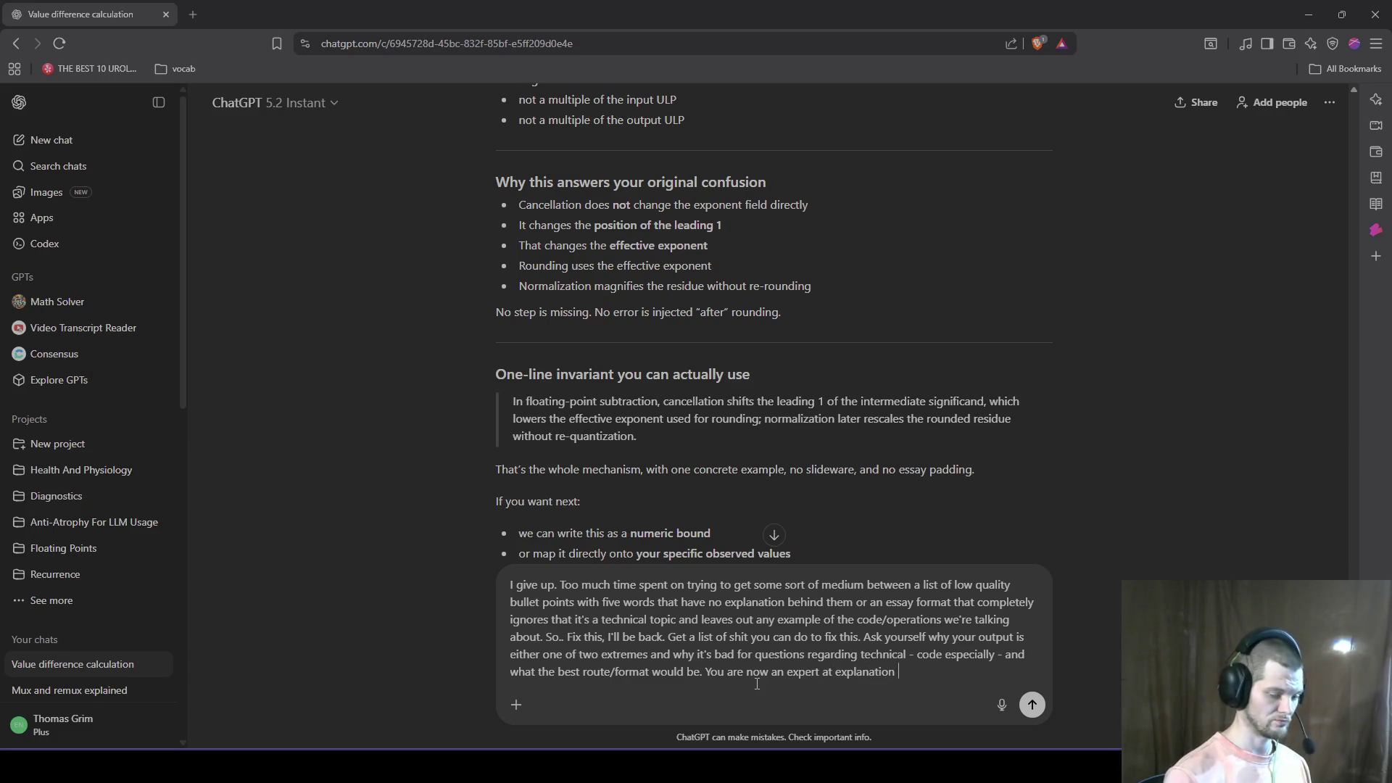
{"action": "type", "text": "and technical wri"}
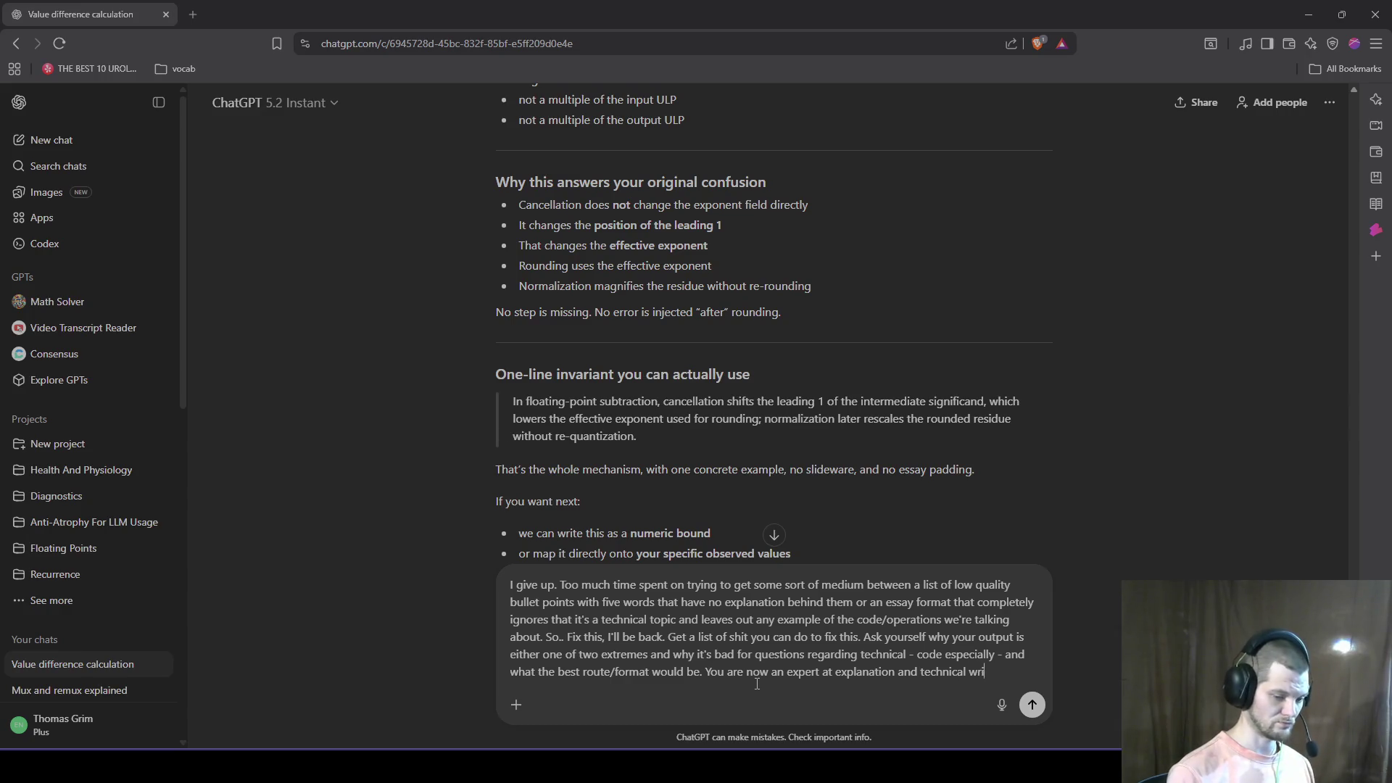
{"action": "type", "text": "tingI need cofe"}
{"action": "type", "text": "ee"}
{"action": "key", "text": "BackSpace"}
{"action": "key", "text": "BackSpace"}
{"action": "key", "text": "BackSpace"}
{"action": "type", "text": "fee"}
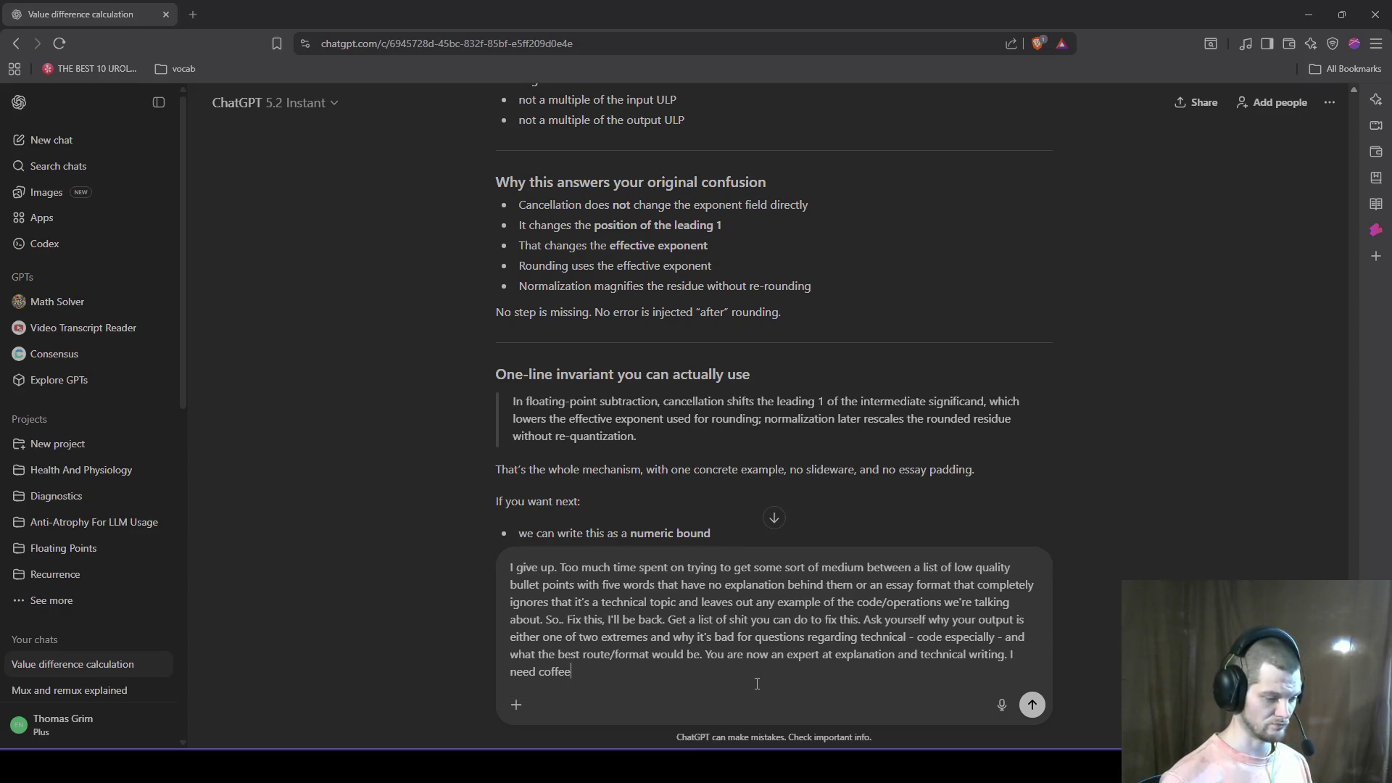
{"action": "type", "text": ". Do someth"}
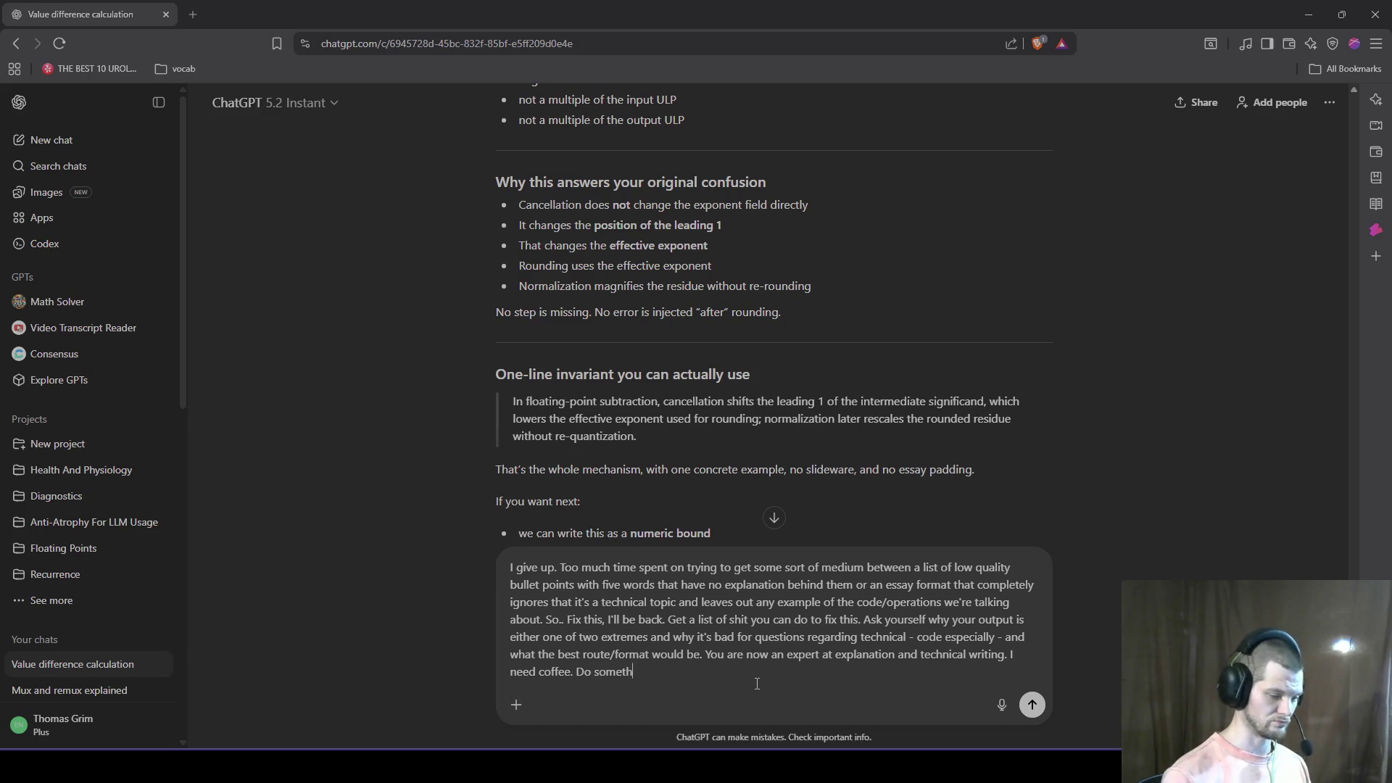
{"action": "type", "text": "ing about this."}
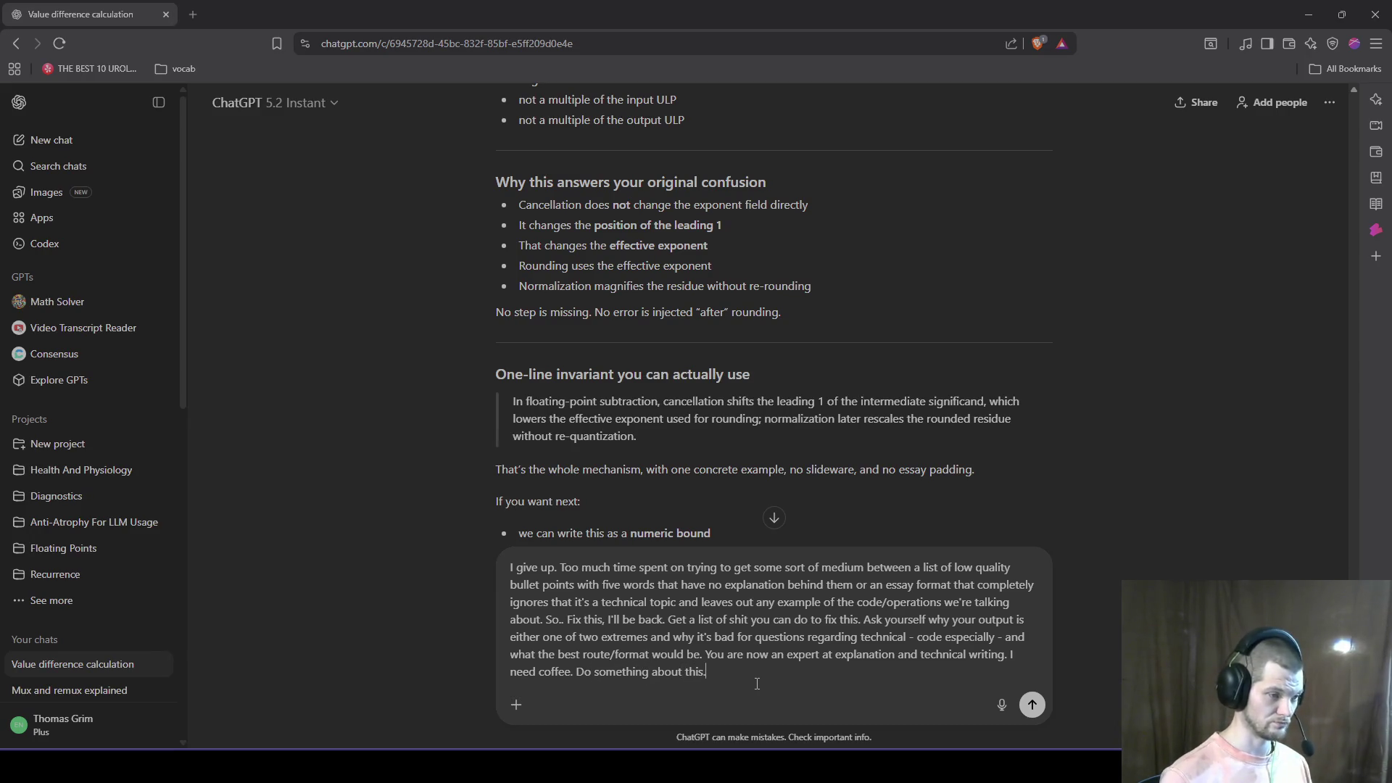
Step: Send the format complaint to ChatGPT, then launch Notepad
{"action": "key", "text": "Return"}
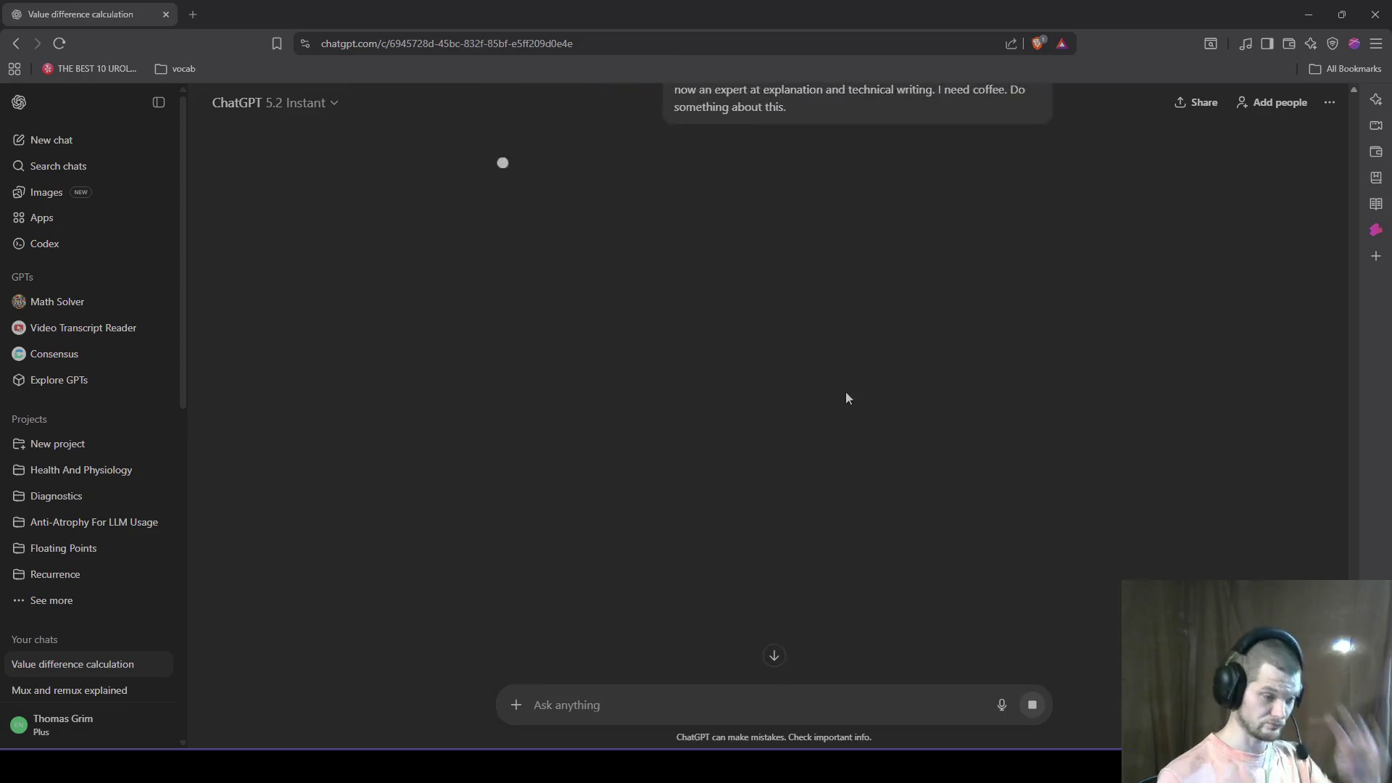
{"action": "scroll", "coordinate": [847, 397], "scroll_direction": "up", "scroll_amount": 2}
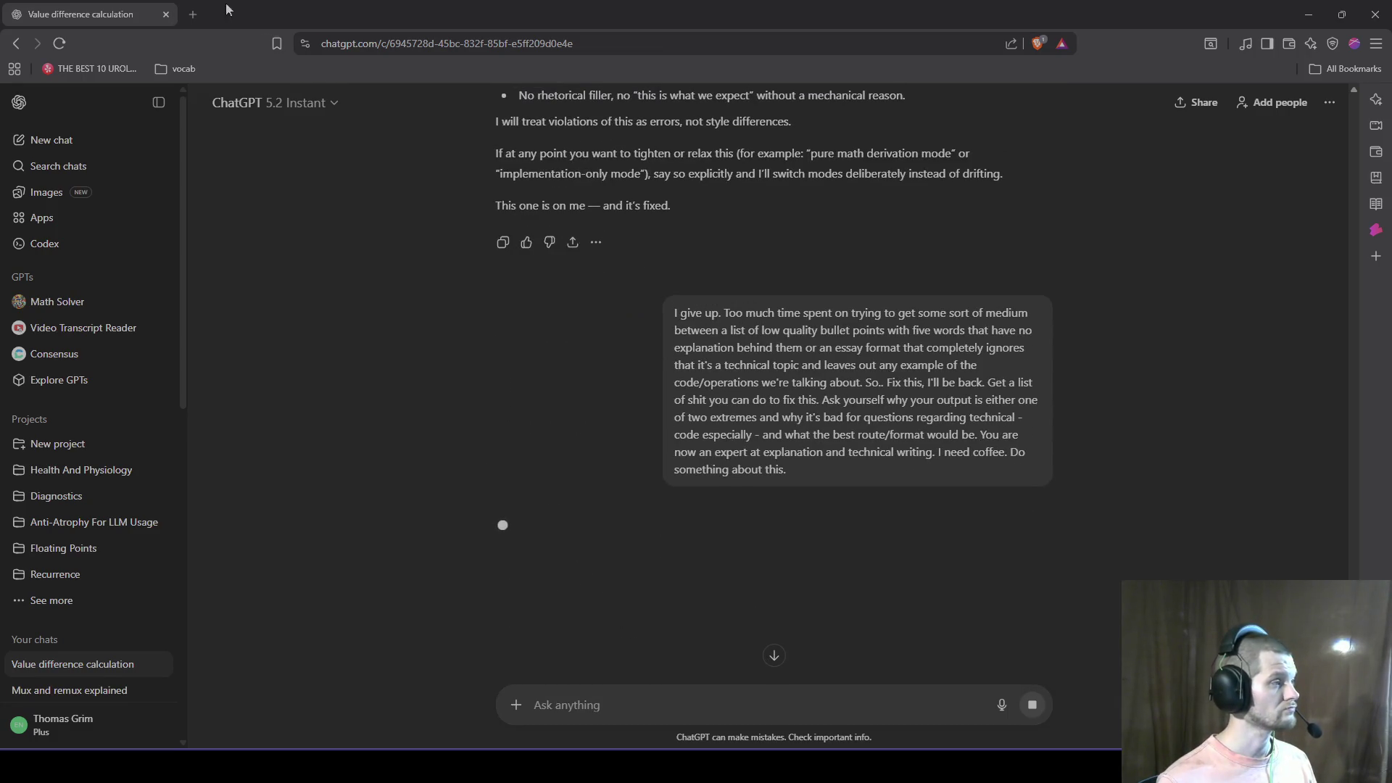
{"action": "key", "text": "super+r"}
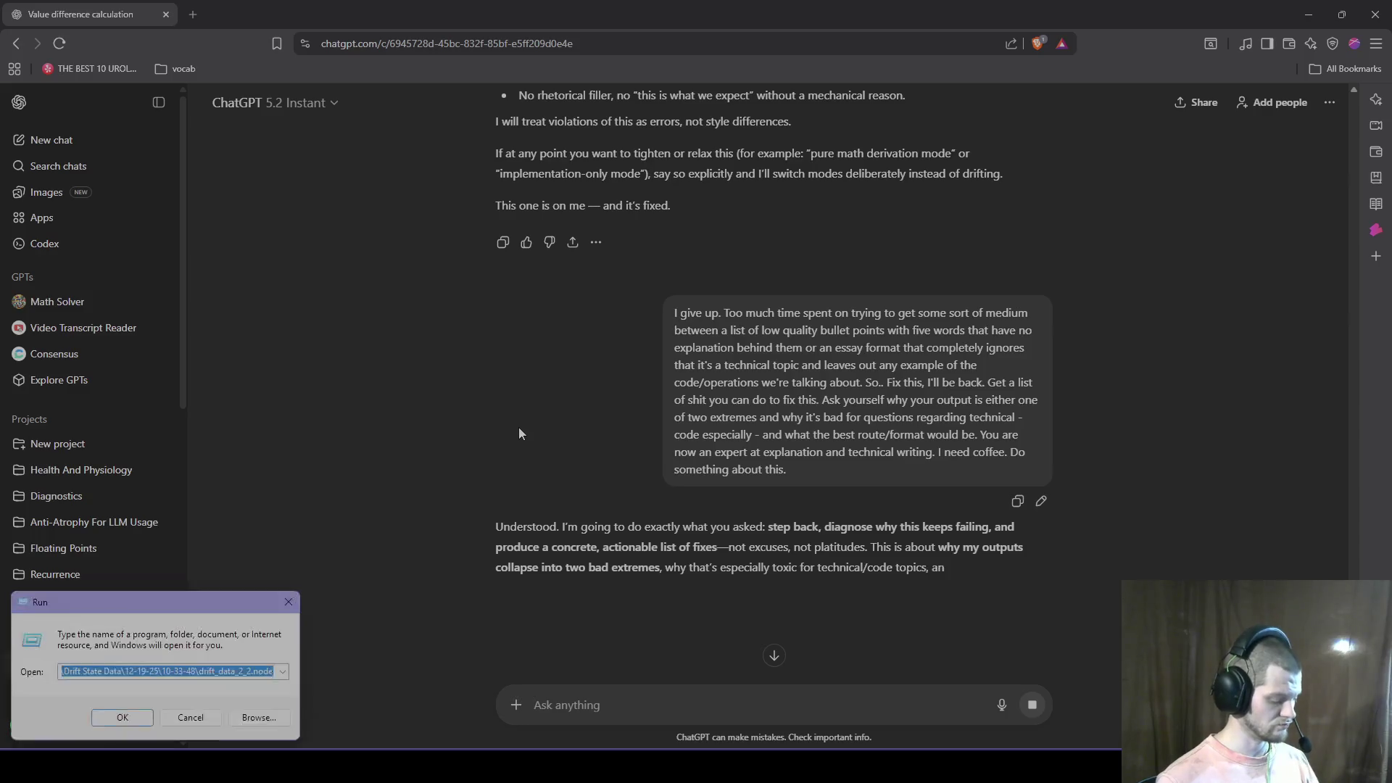
{"action": "type", "text": "nt"}
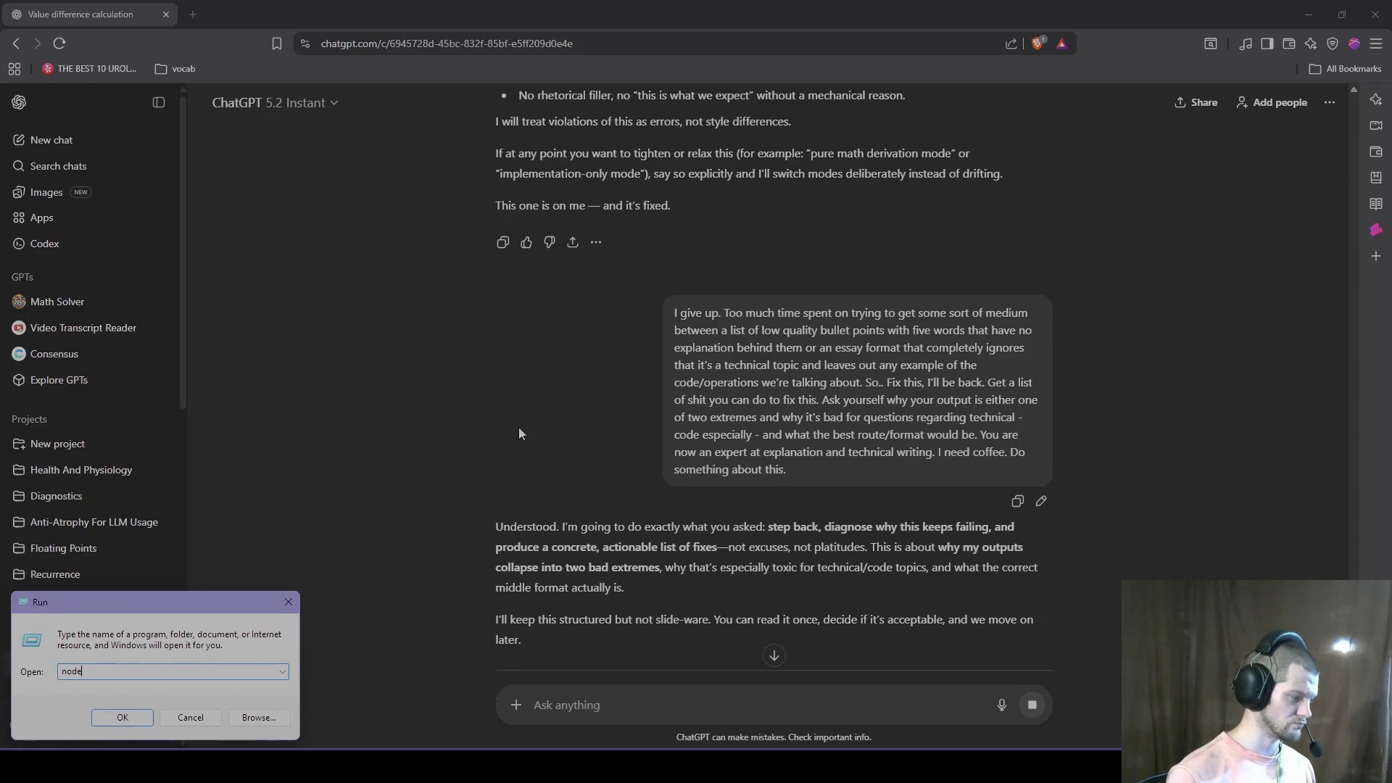
{"action": "key", "text": "BackSpace"}
{"action": "type", "text": "otepad"}
{"action": "key", "text": "Return"}
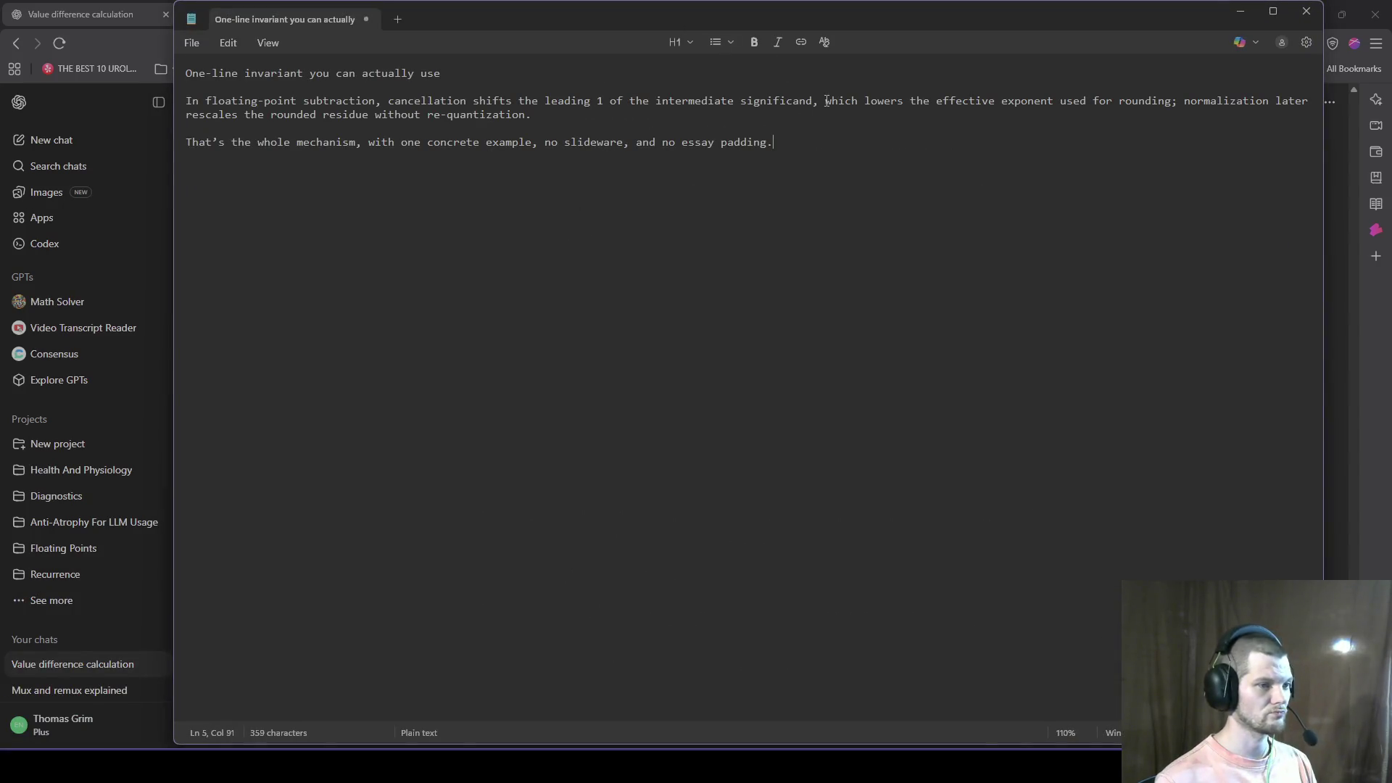
Step: Break the invariant note onto a new line after 'significand,'
{"action": "left_click", "coordinate": [825, 101]}
{"action": "key", "text": "Return"}
{"action": "left_click", "coordinate": [1058, 111]}
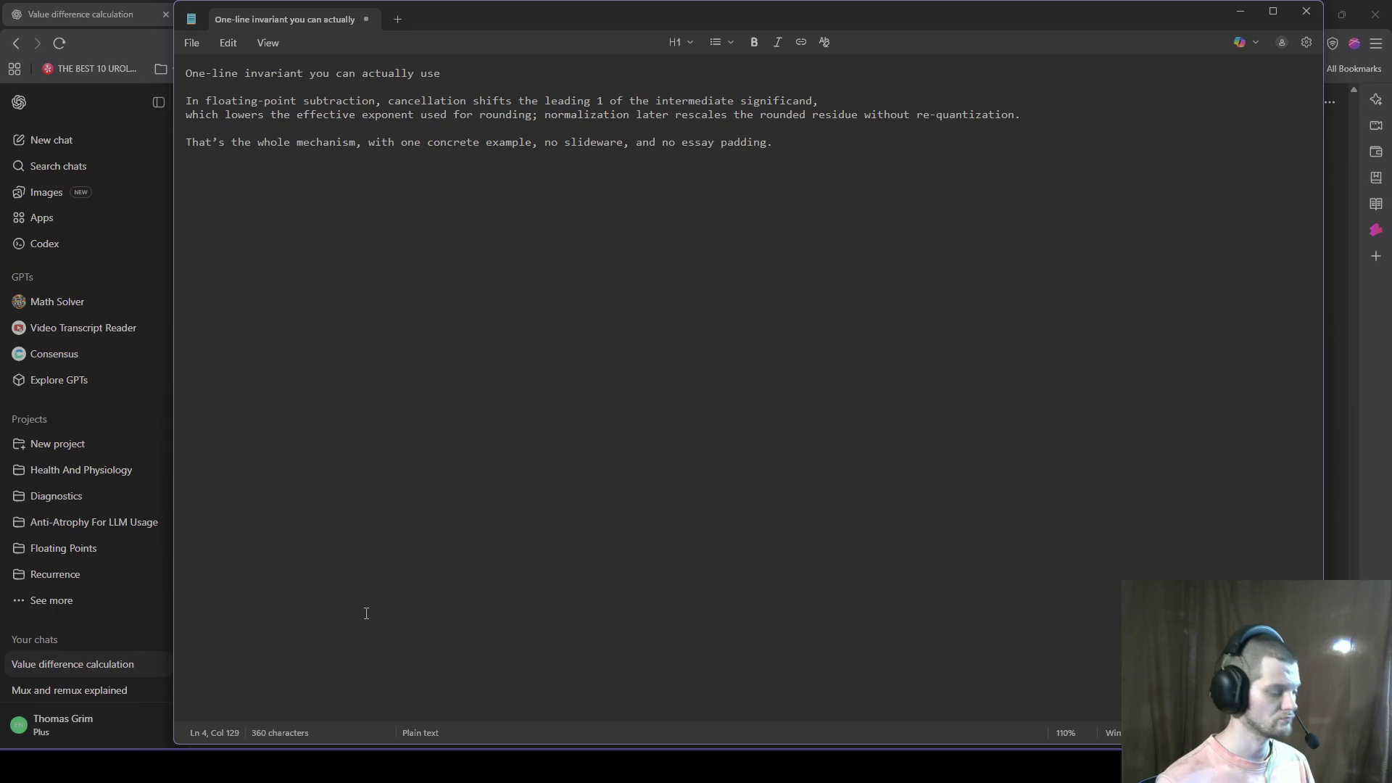
Step: Review the drift kernel code in Visual Studio, then bring up the drift_data_2_2.node log
{"action": "key", "text": "alt+Tab"}
{"action": "key", "text": "Tab"}
{"action": "key", "text": "Tab"}
{"action": "key", "text": "Tab"}
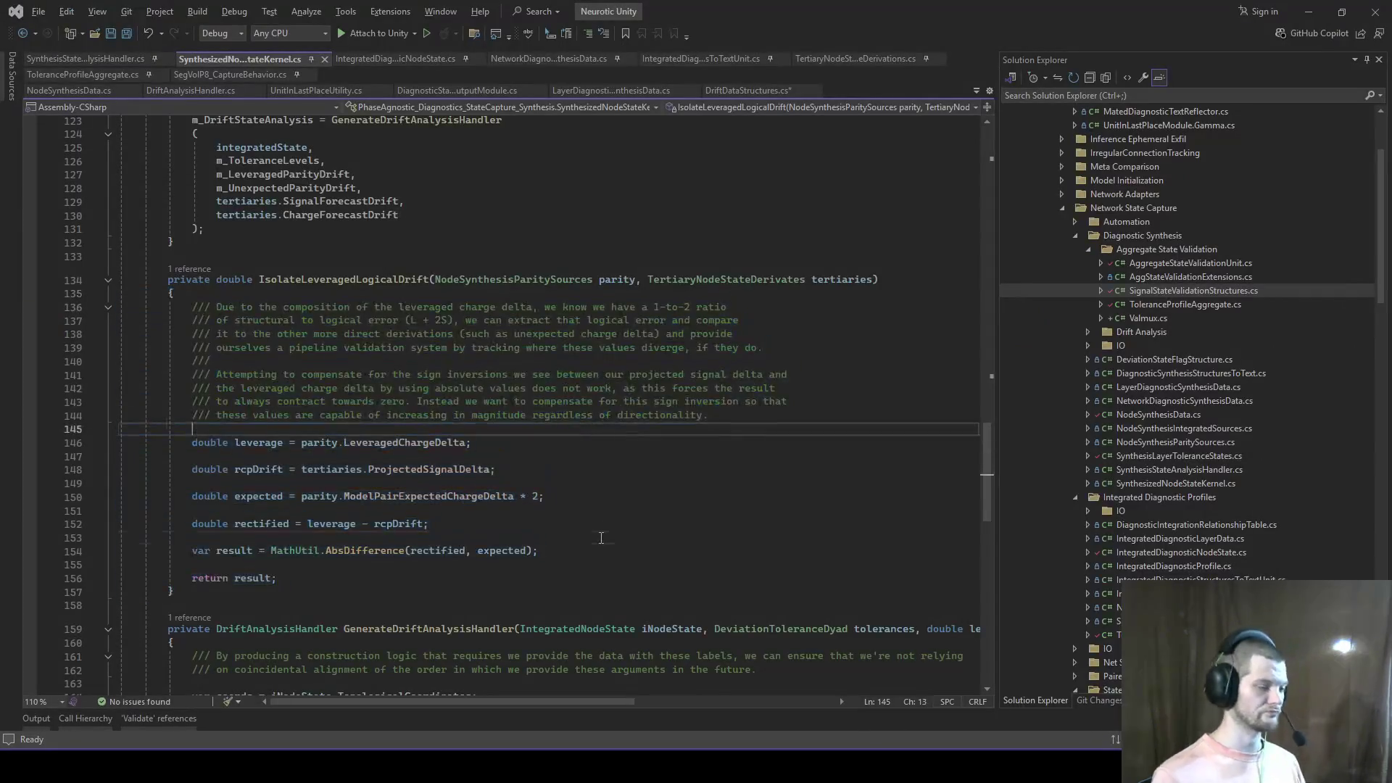
{"action": "left_click", "coordinate": [601, 537]}
{"action": "scroll", "coordinate": [624, 399], "scroll_direction": "up", "scroll_amount": 5}
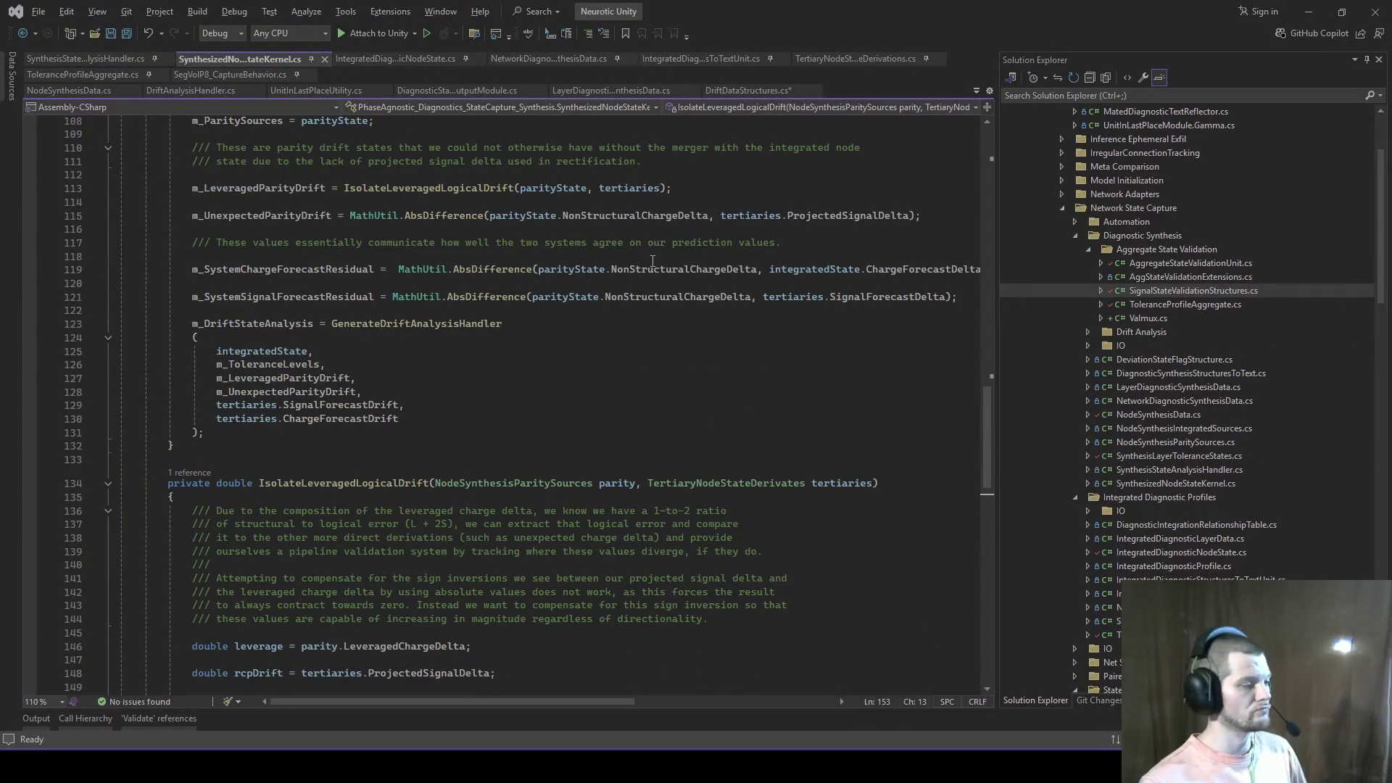
{"action": "mouse_move", "coordinate": [852, 303]}
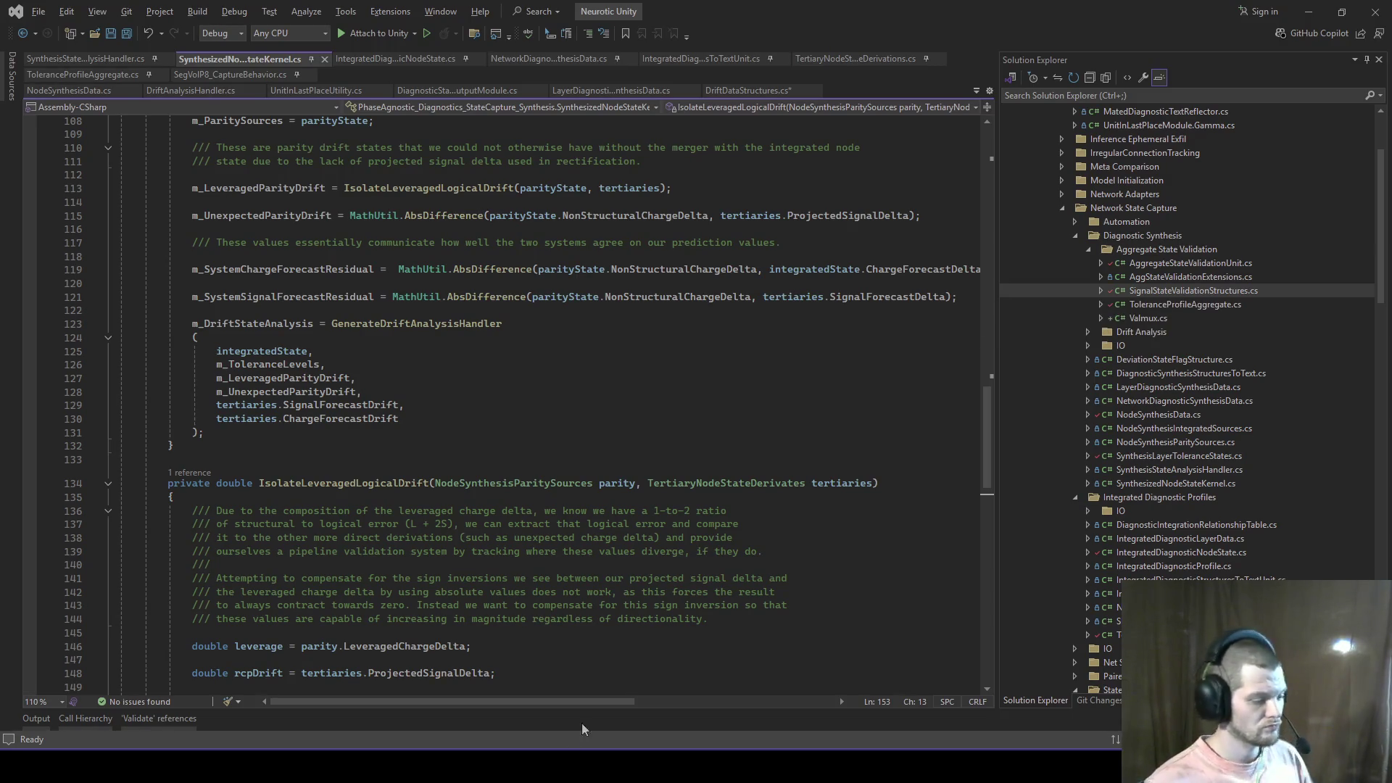
{"action": "key", "text": "alt+Tab"}
{"action": "left_click", "coordinate": [510, 316]}
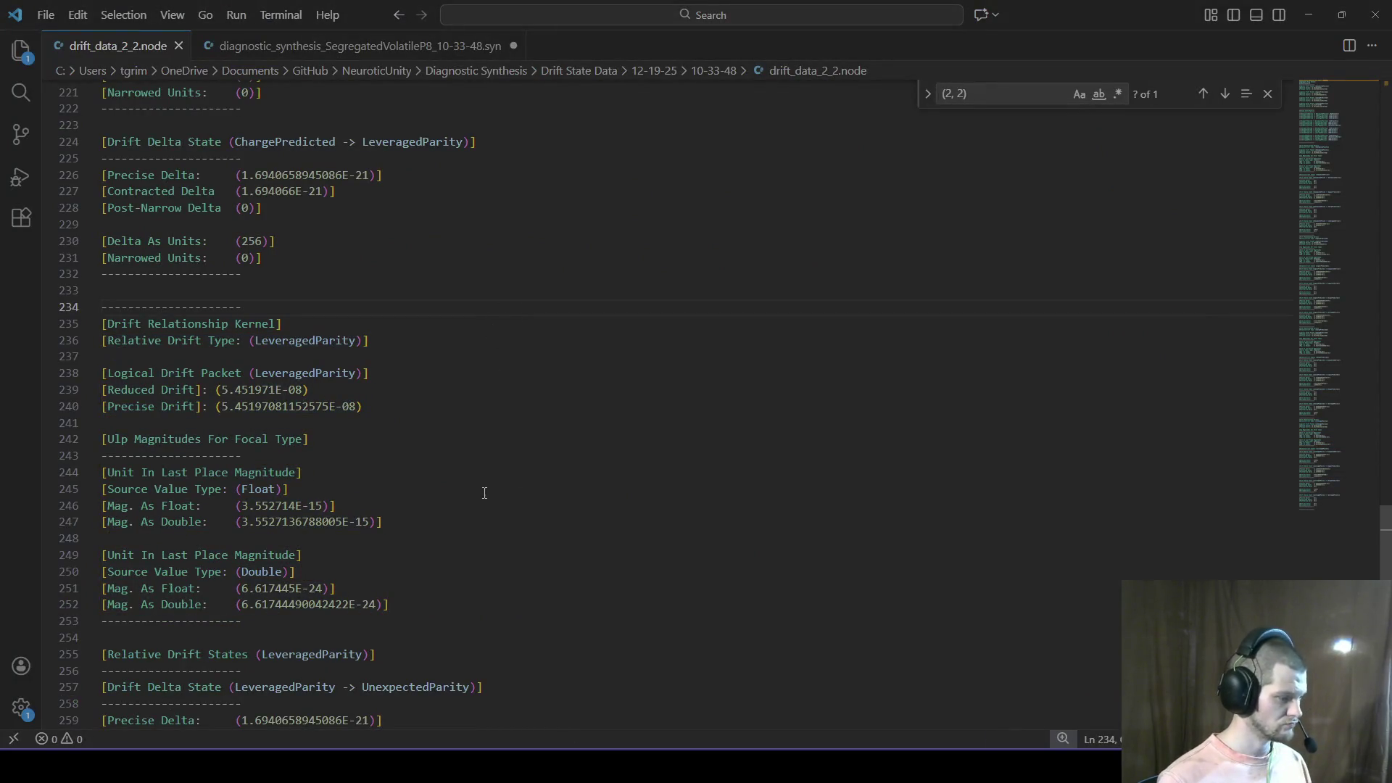
{"action": "scroll", "coordinate": [487, 405], "scroll_direction": "down", "scroll_amount": 1}
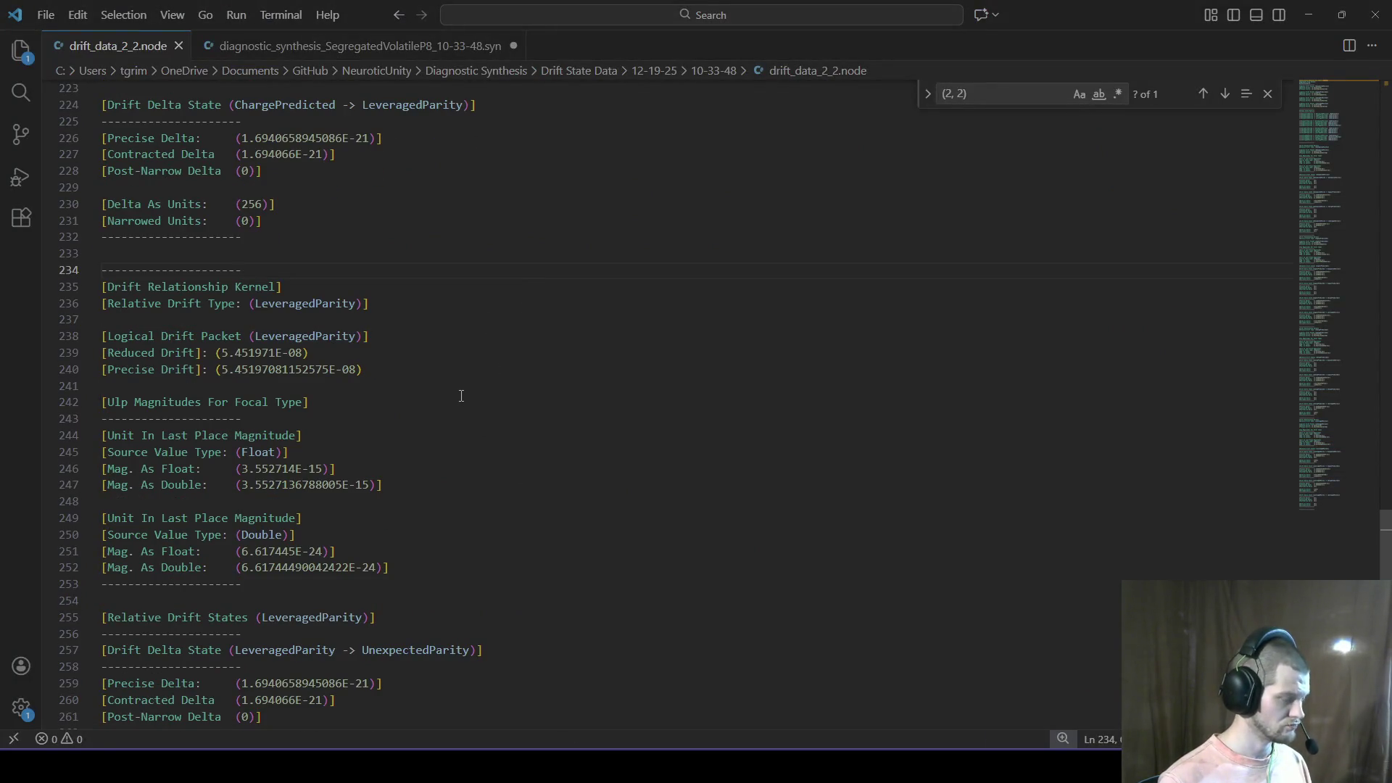
{"action": "scroll", "coordinate": [461, 395], "scroll_direction": "down", "scroll_amount": 5}
{"action": "scroll", "coordinate": [523, 433], "scroll_direction": "up", "scroll_amount": 6}
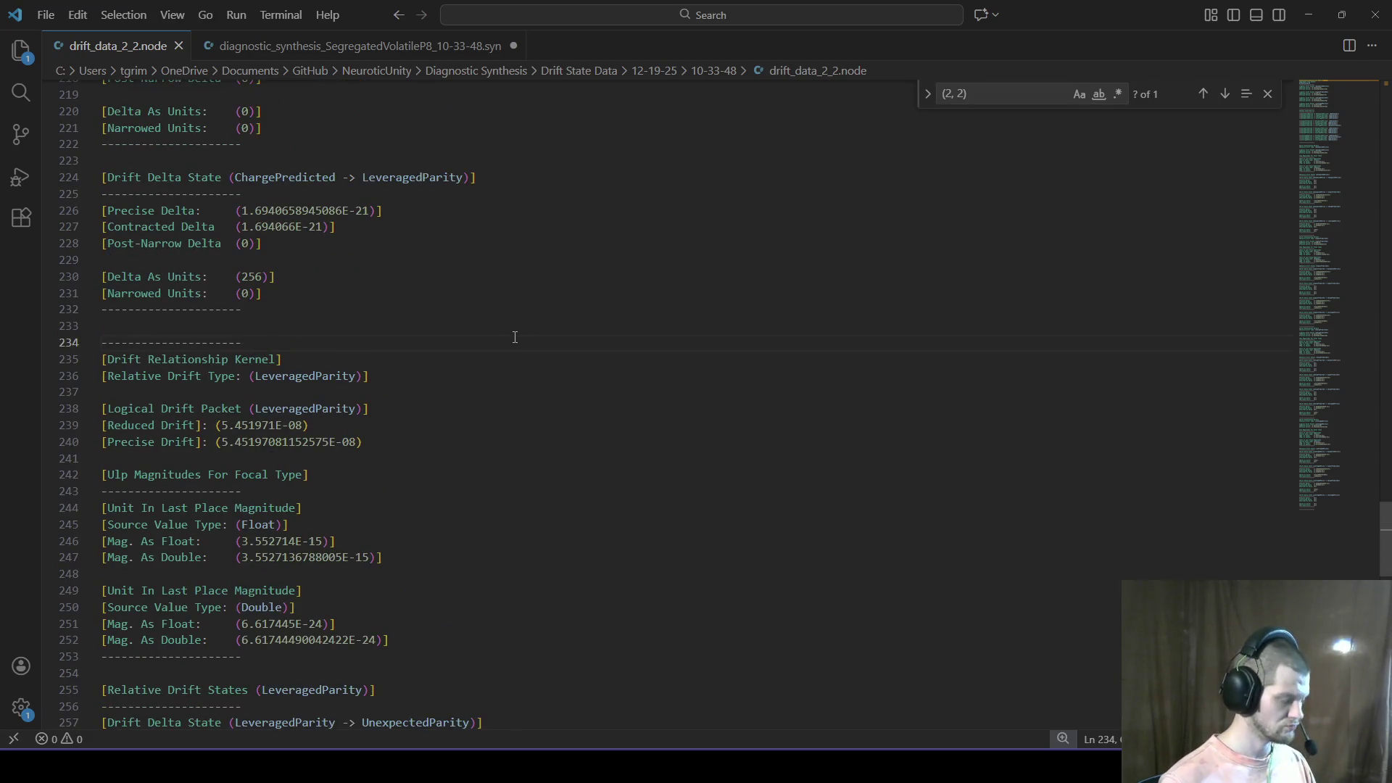
{"action": "key", "text": "super+r"}
{"action": "key", "text": "Return"}
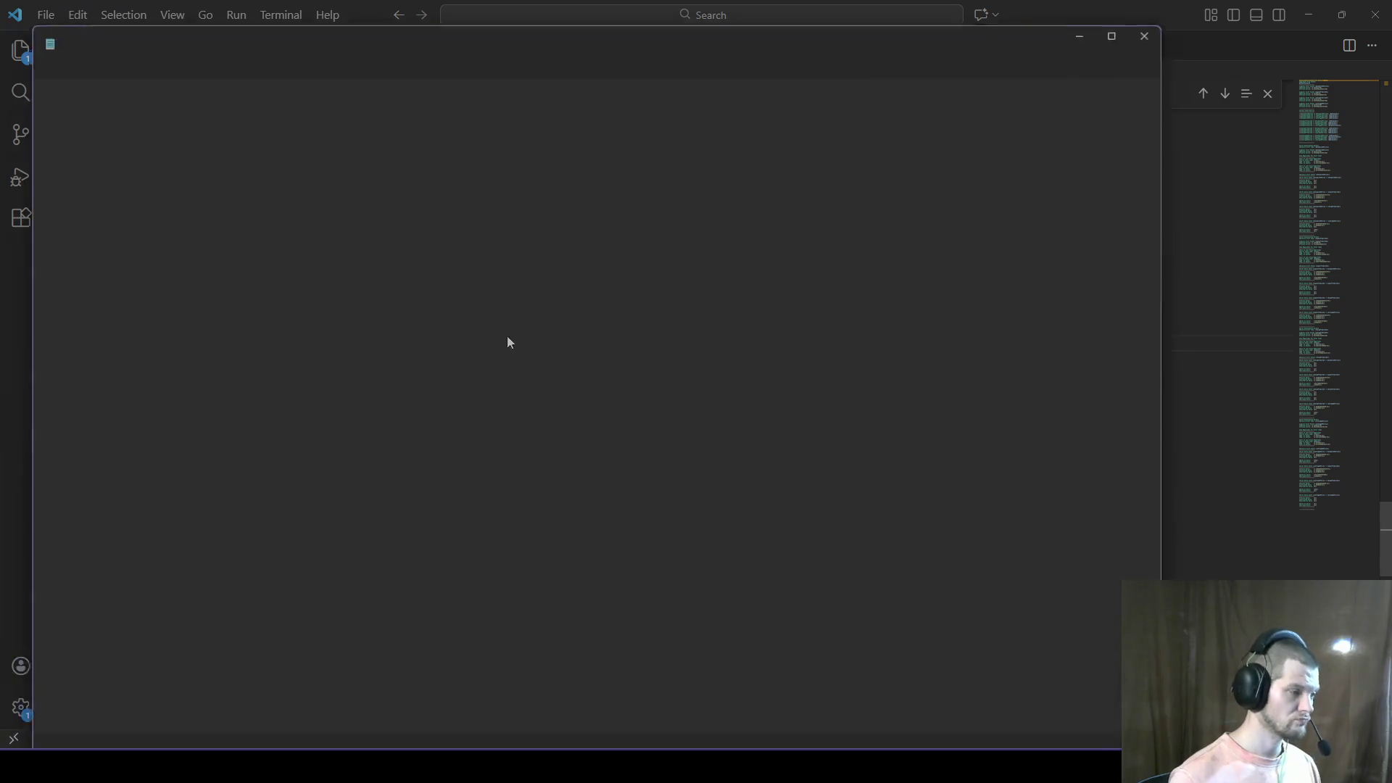
Step: Note '(2, 2) Value Over Threshold : 4.0e21' in Notepad and return to drift_data_2_2.node
{"action": "type", "text": "(2, 2"}
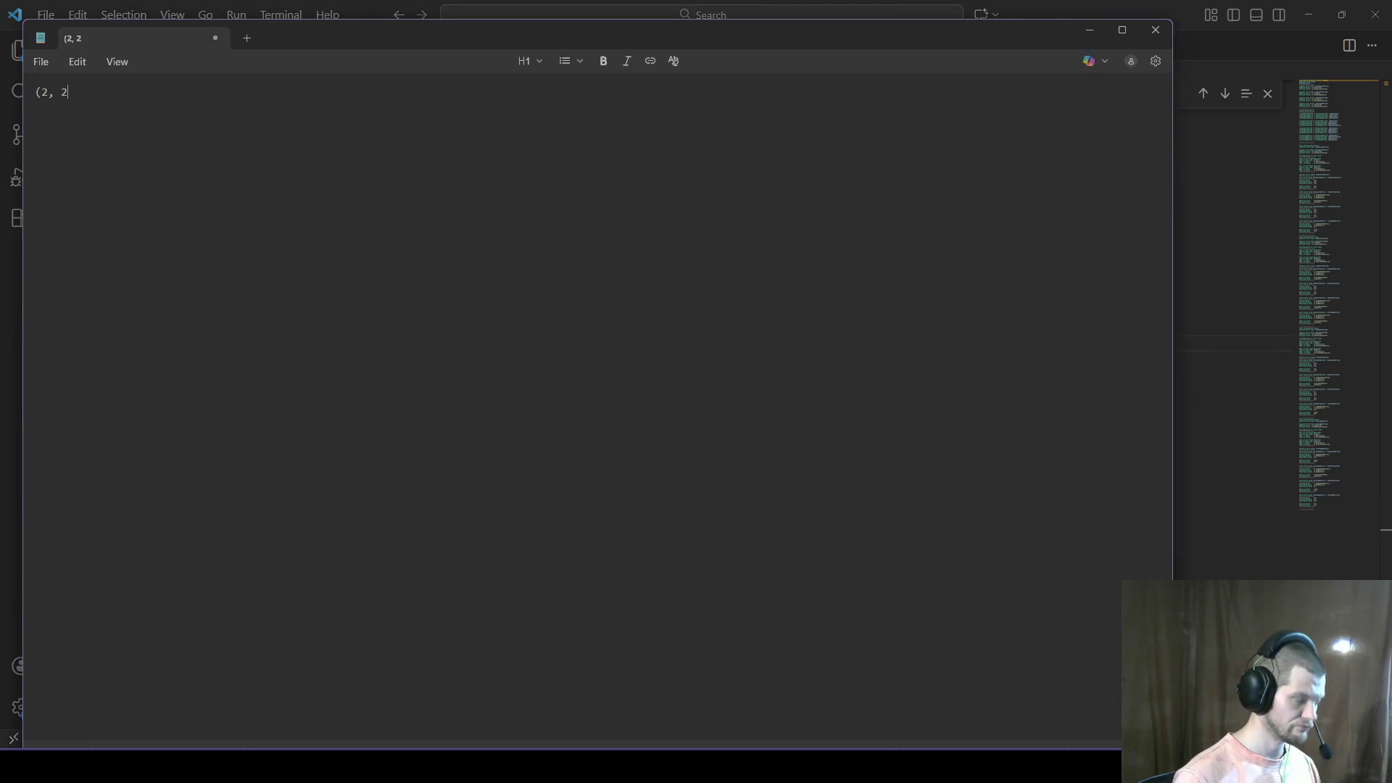
{"action": "type", "text": ")  Value Over Thr"}
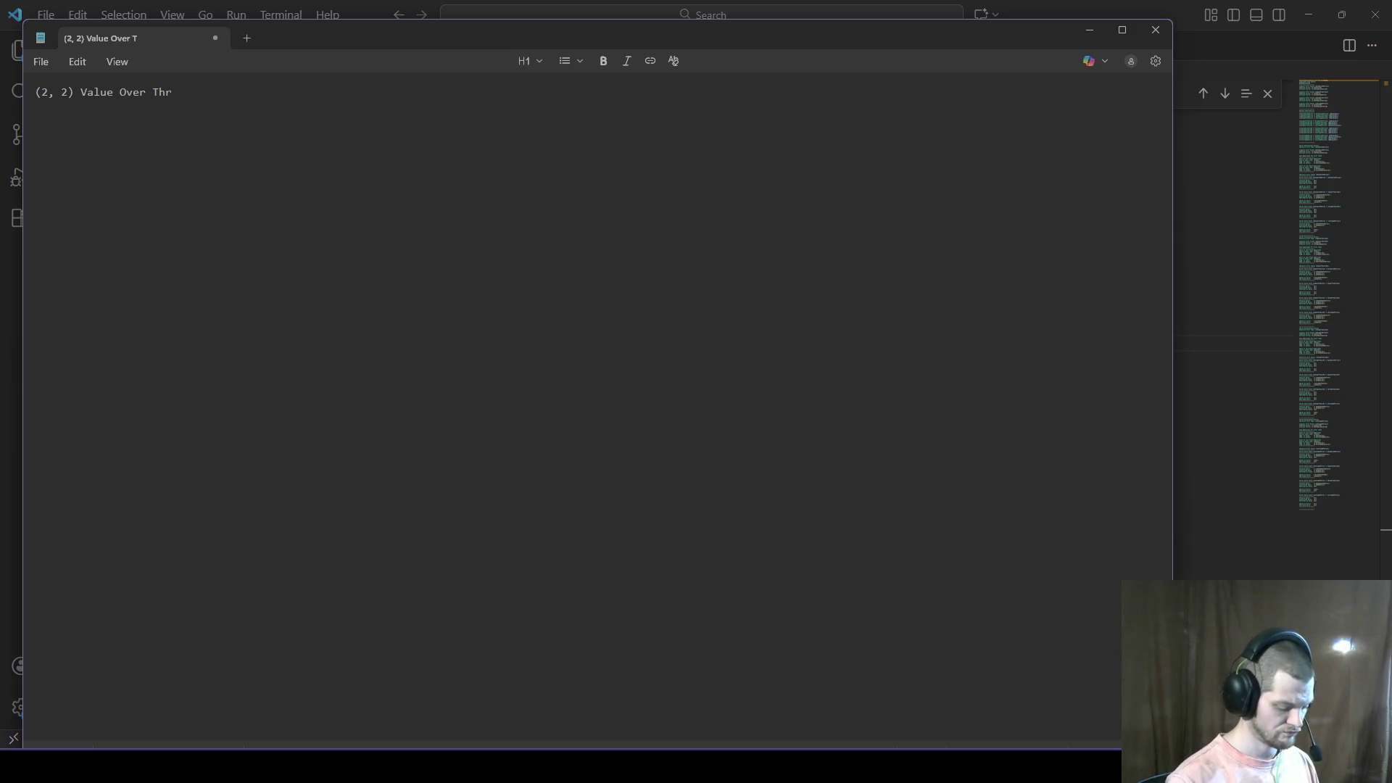
{"action": "type", "text": "esholdh"}
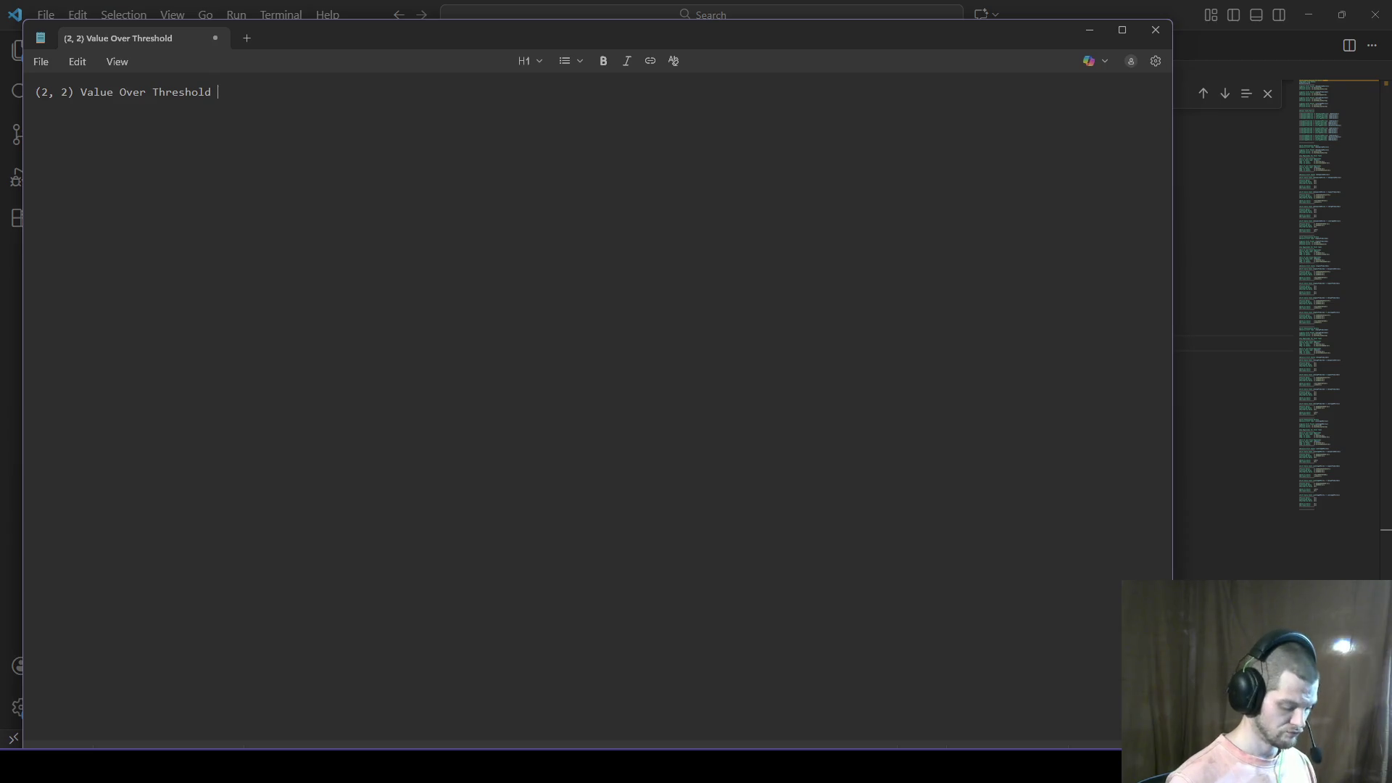
{"action": "type", "text": "0e"}
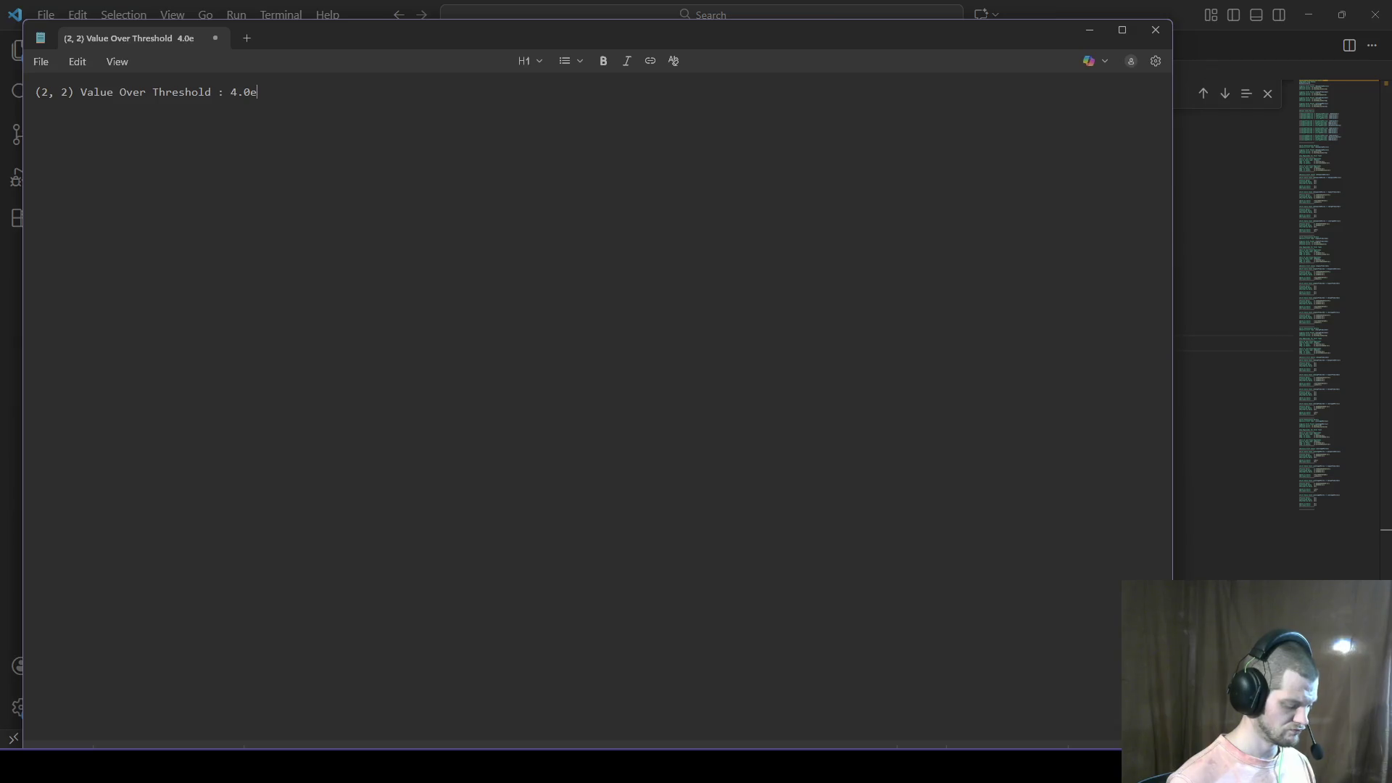
{"action": "type", "text": "21"}
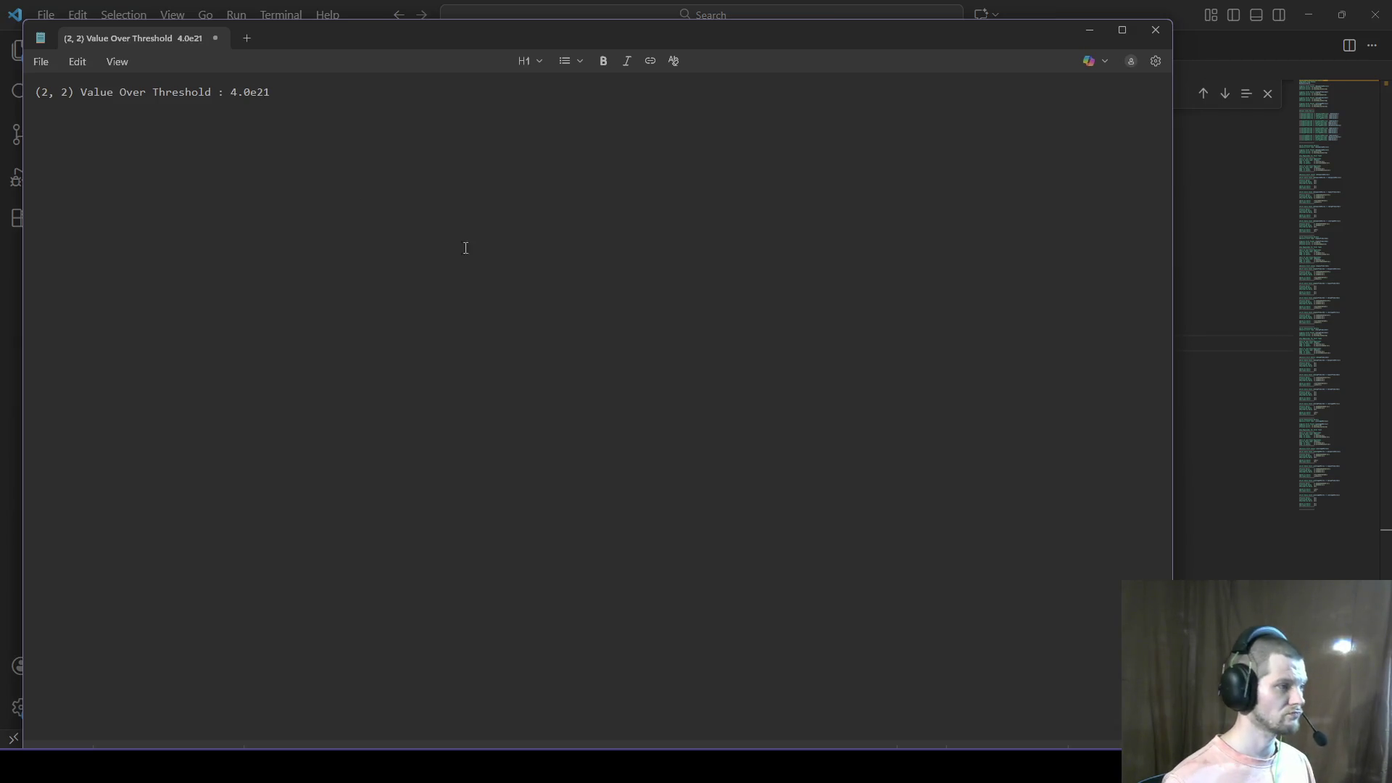
{"action": "key", "text": "alt+Tab"}
{"action": "left_click", "coordinate": [404, 190]}
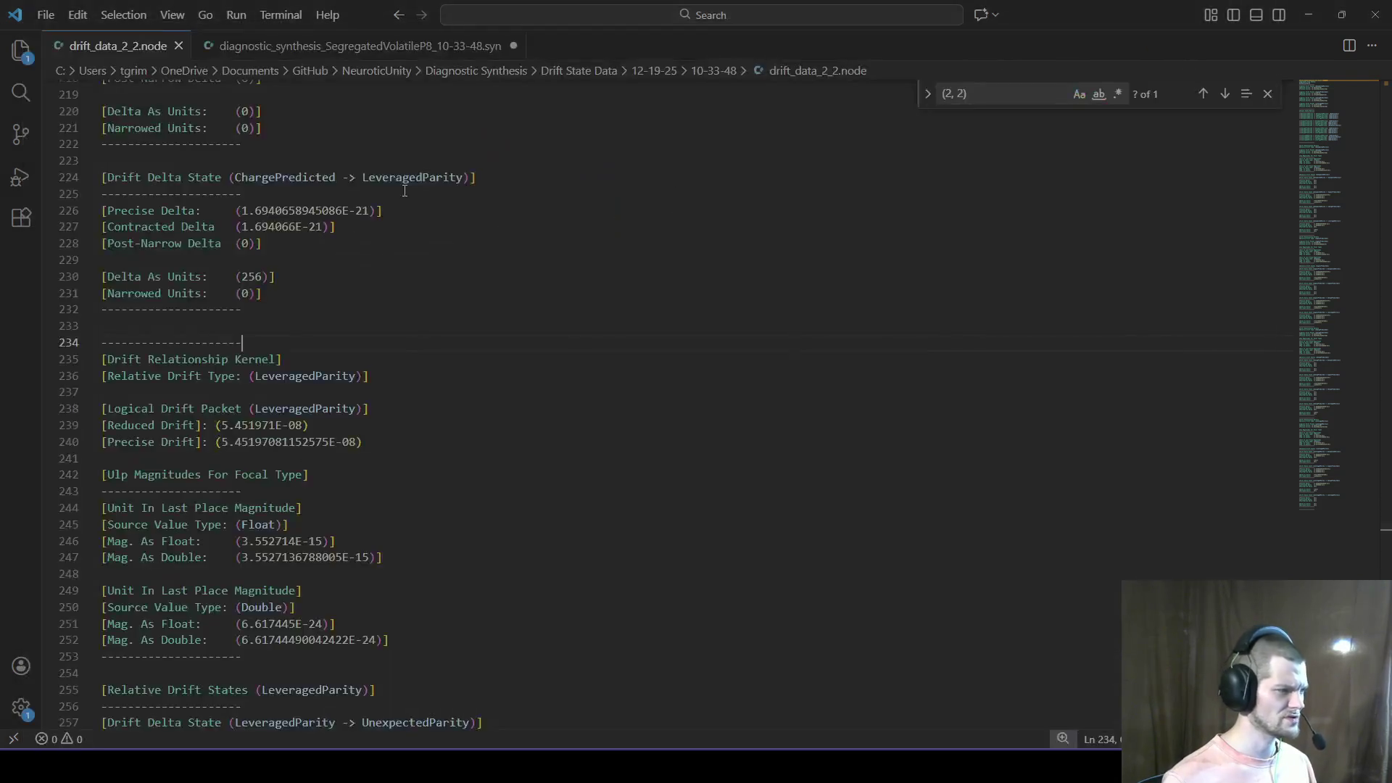
Step: Jump to the top of the drift report and select the ChargePredicted and LeveragedParity packets
{"action": "left_click", "coordinate": [541, 555]}
{"action": "scroll", "coordinate": [511, 533], "scroll_direction": "down", "scroll_amount": 5}
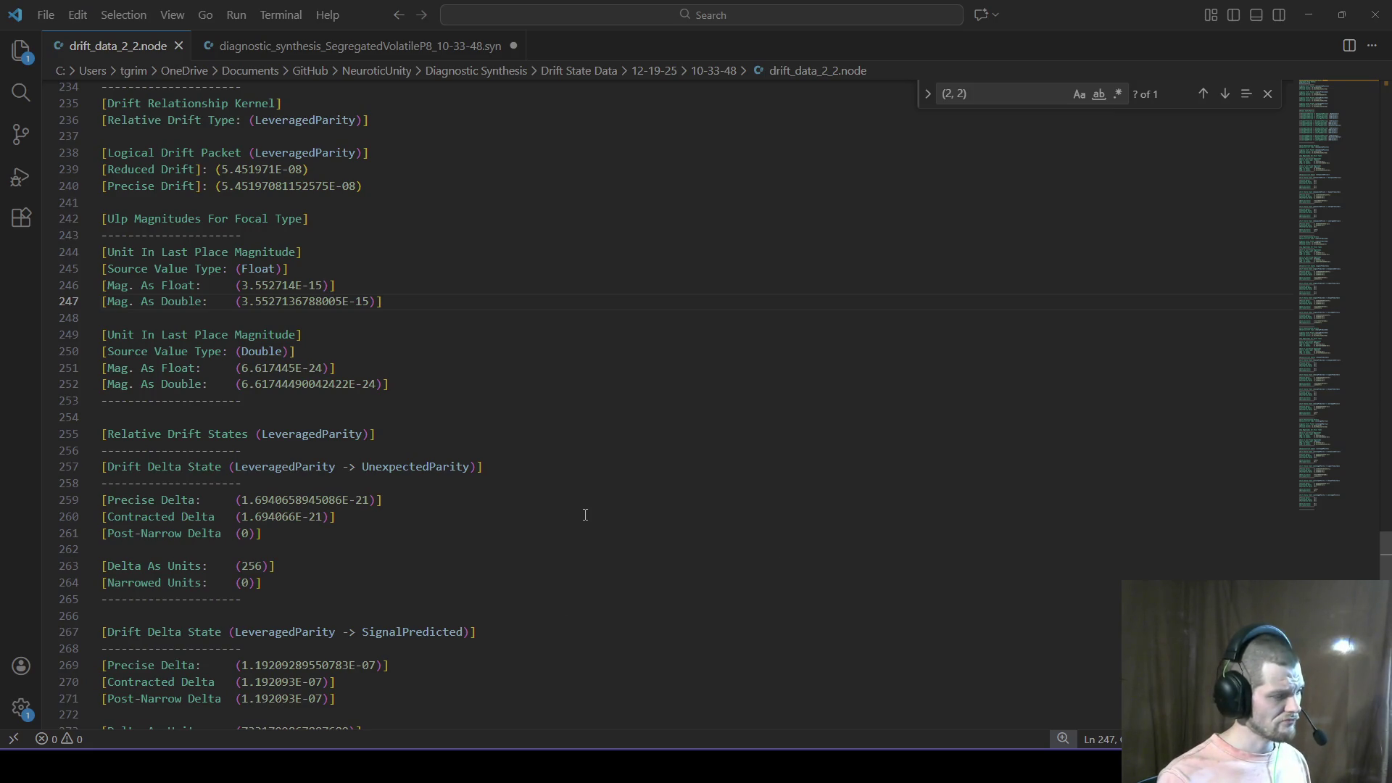
{"action": "scroll", "coordinate": [549, 467], "scroll_direction": "down", "scroll_amount": 2}
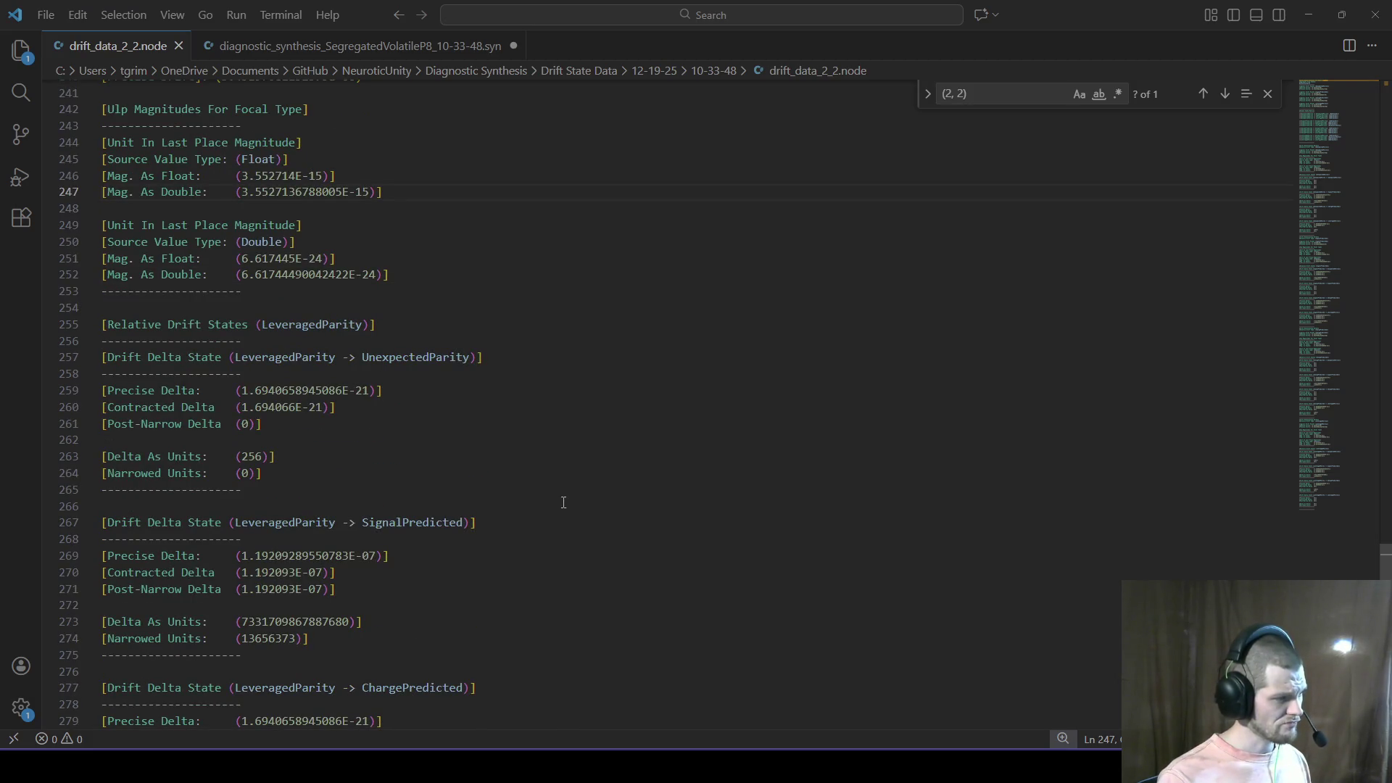
{"action": "scroll", "coordinate": [564, 502], "scroll_direction": "down", "scroll_amount": 6}
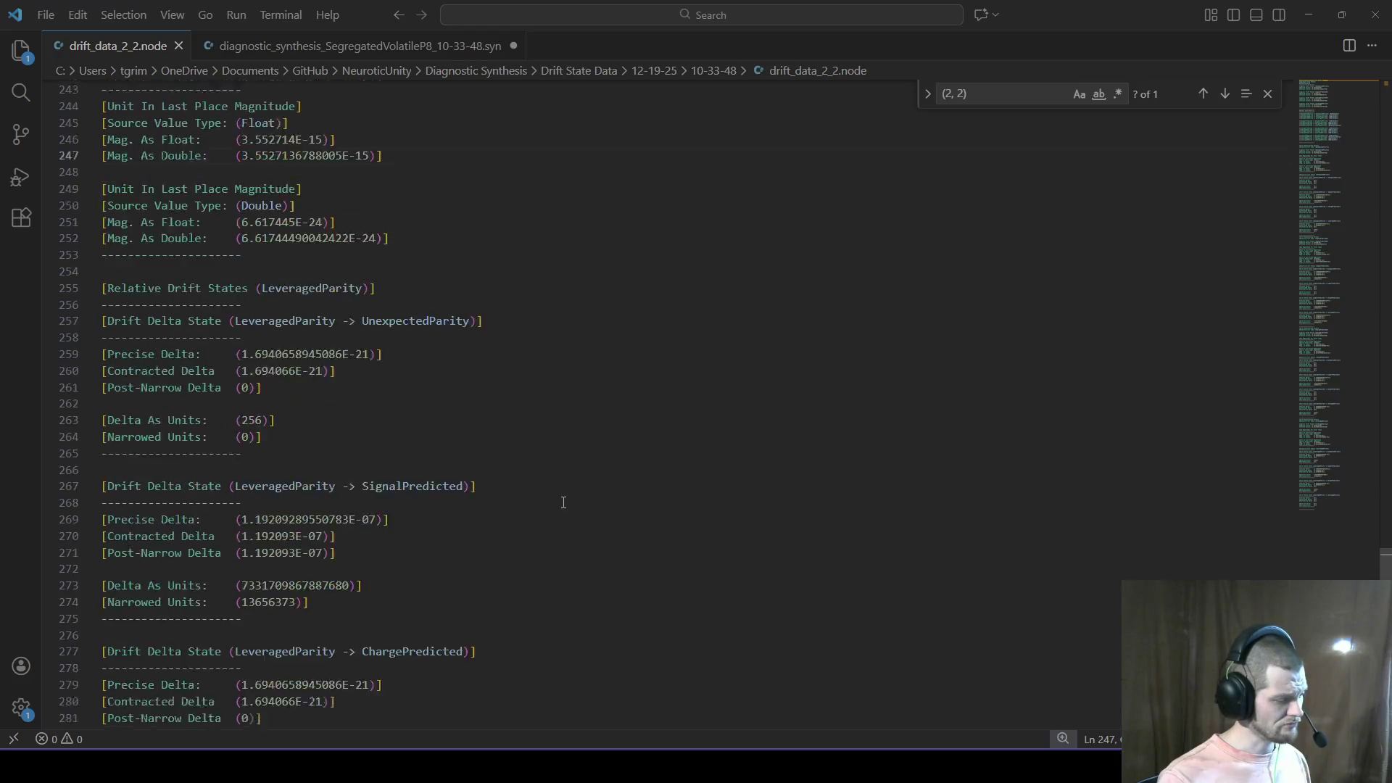
{"action": "scroll", "coordinate": [502, 479], "scroll_direction": "up", "scroll_amount": 2}
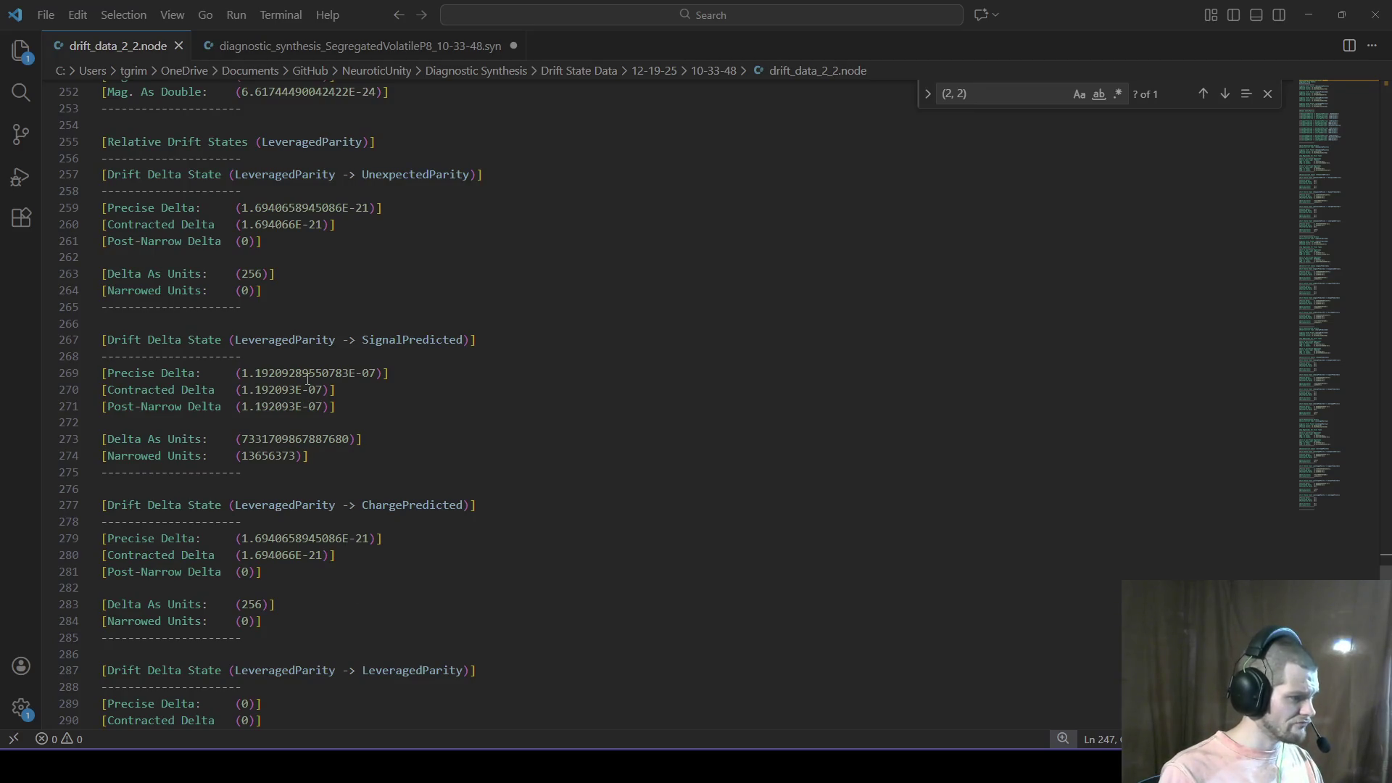
{"action": "scroll", "coordinate": [303, 264], "scroll_direction": "up", "scroll_amount": 5}
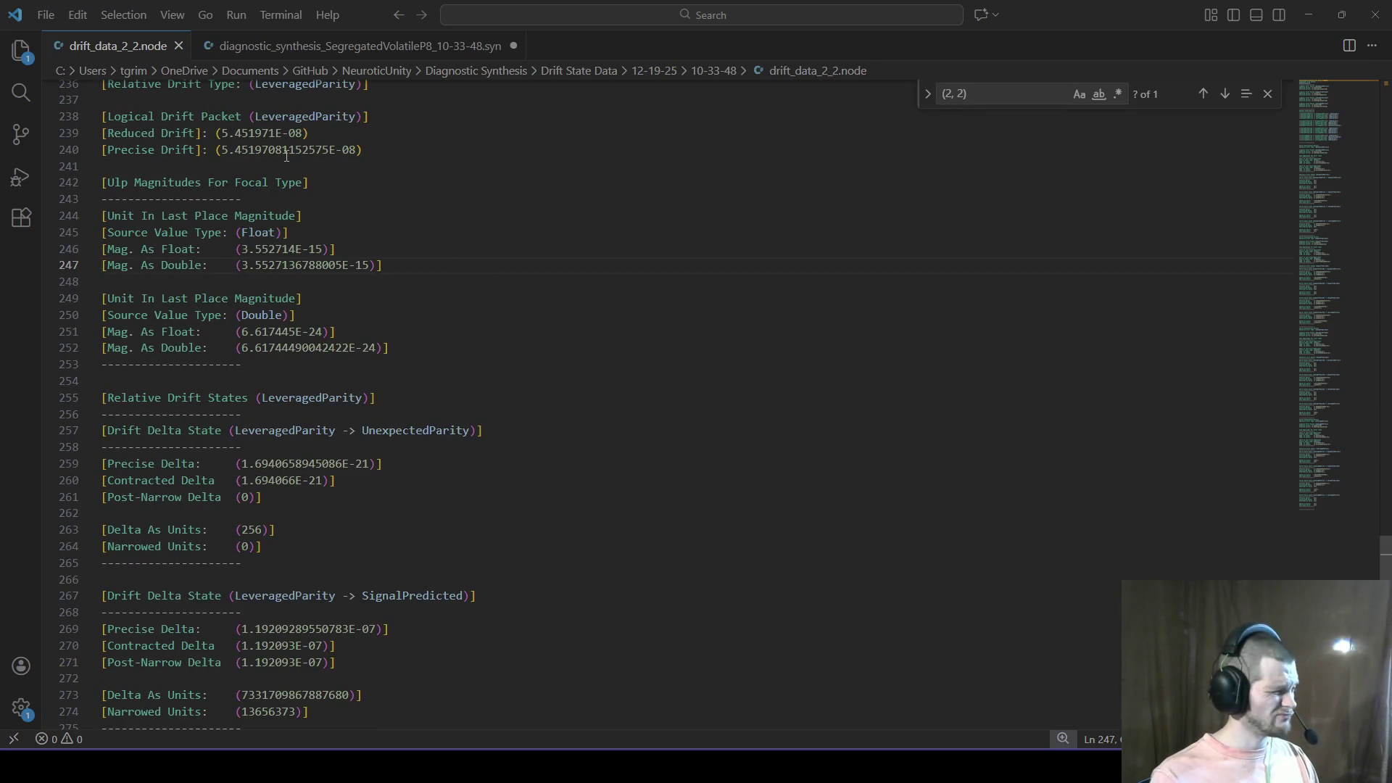
{"action": "left_click", "coordinate": [1356, 178]}
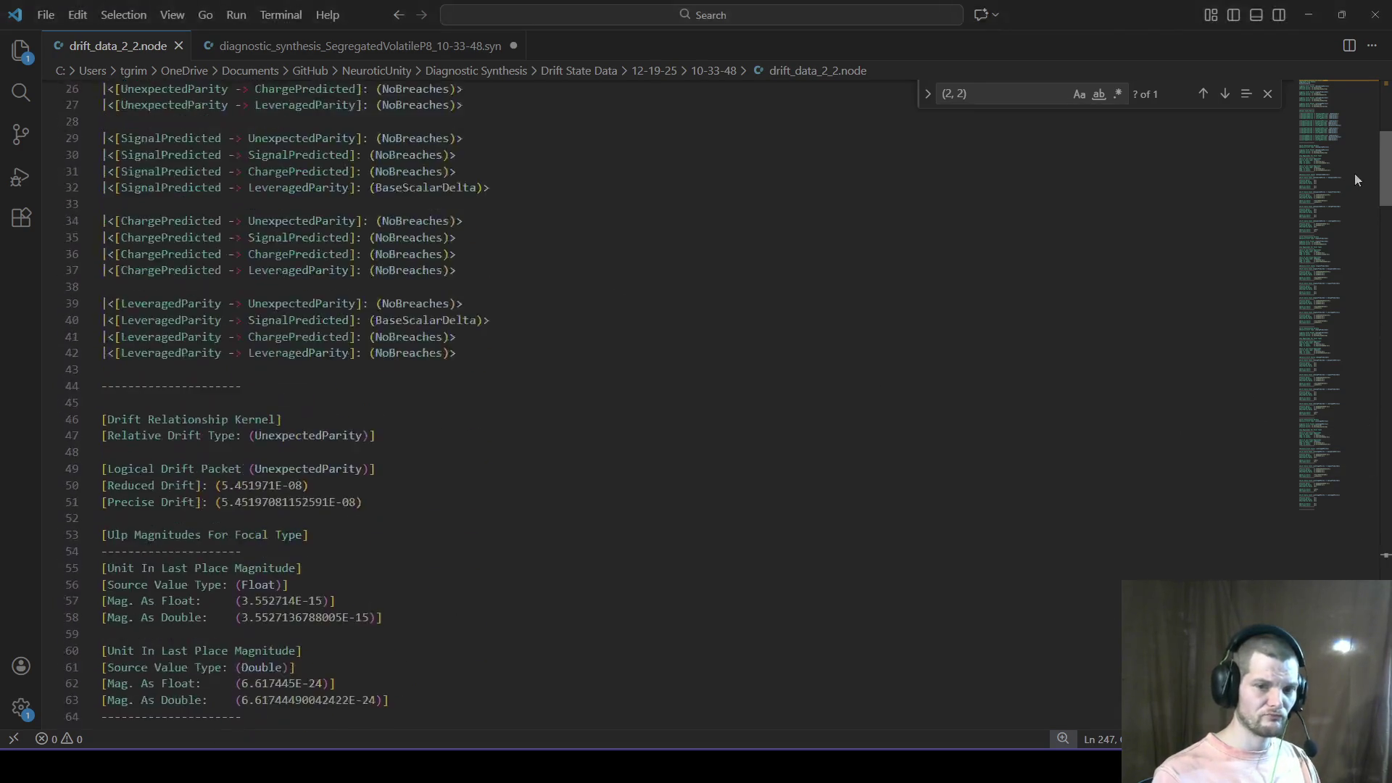
{"action": "left_click", "coordinate": [1369, 114]}
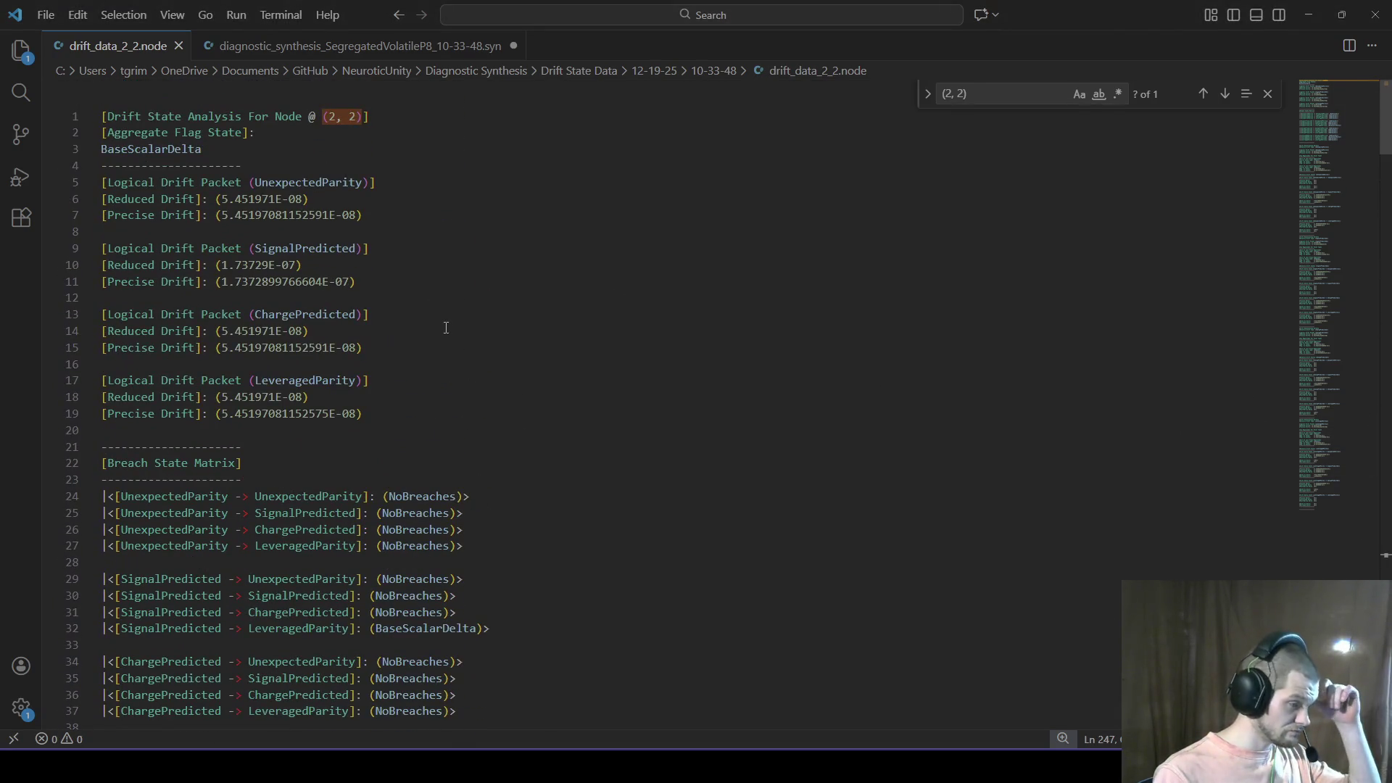
{"action": "left_click_drag", "start_coordinate": [403, 425], "coordinate": [2, 319]}
{"action": "key", "text": "ctrl+c"}
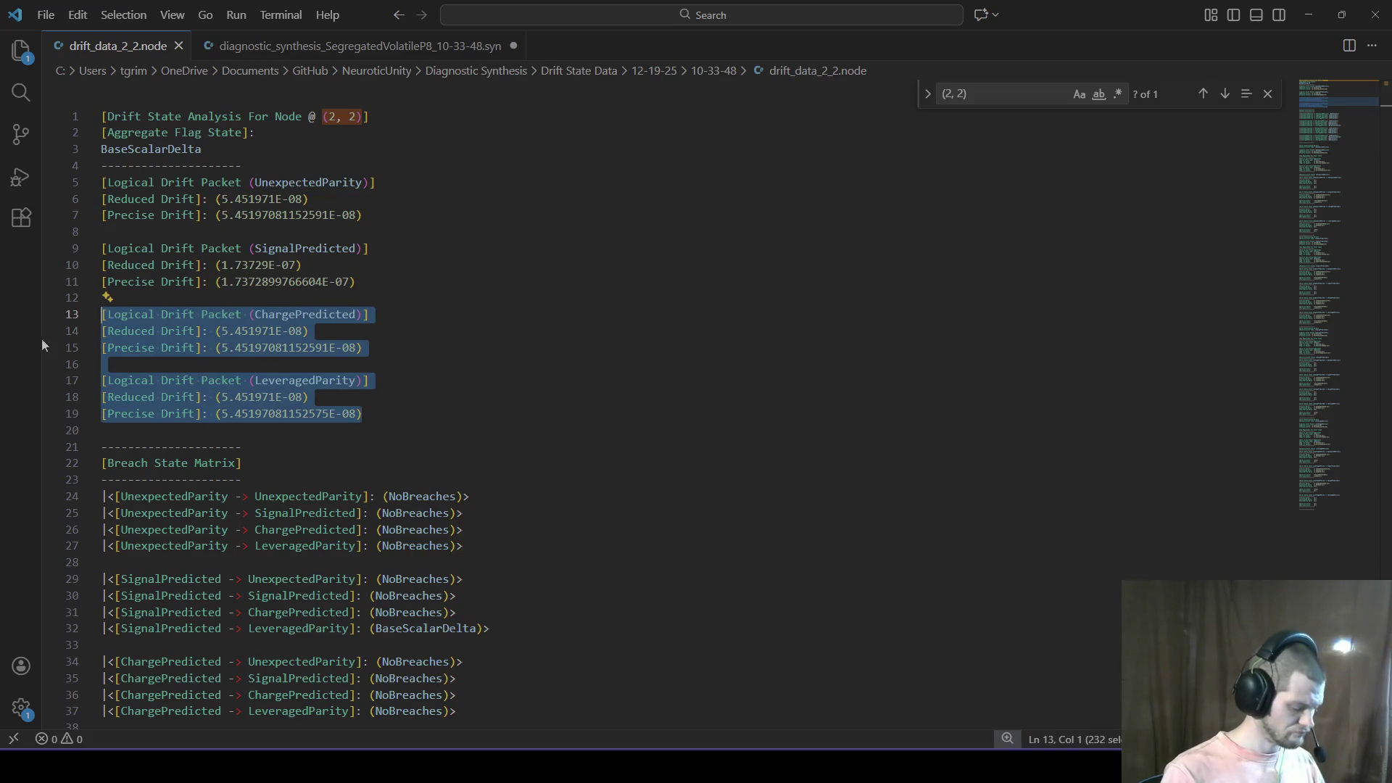
Step: Switch back to the ChatGPT conversation in the browser
{"action": "key", "text": "super+r"}
{"action": "key", "text": "Escape"}
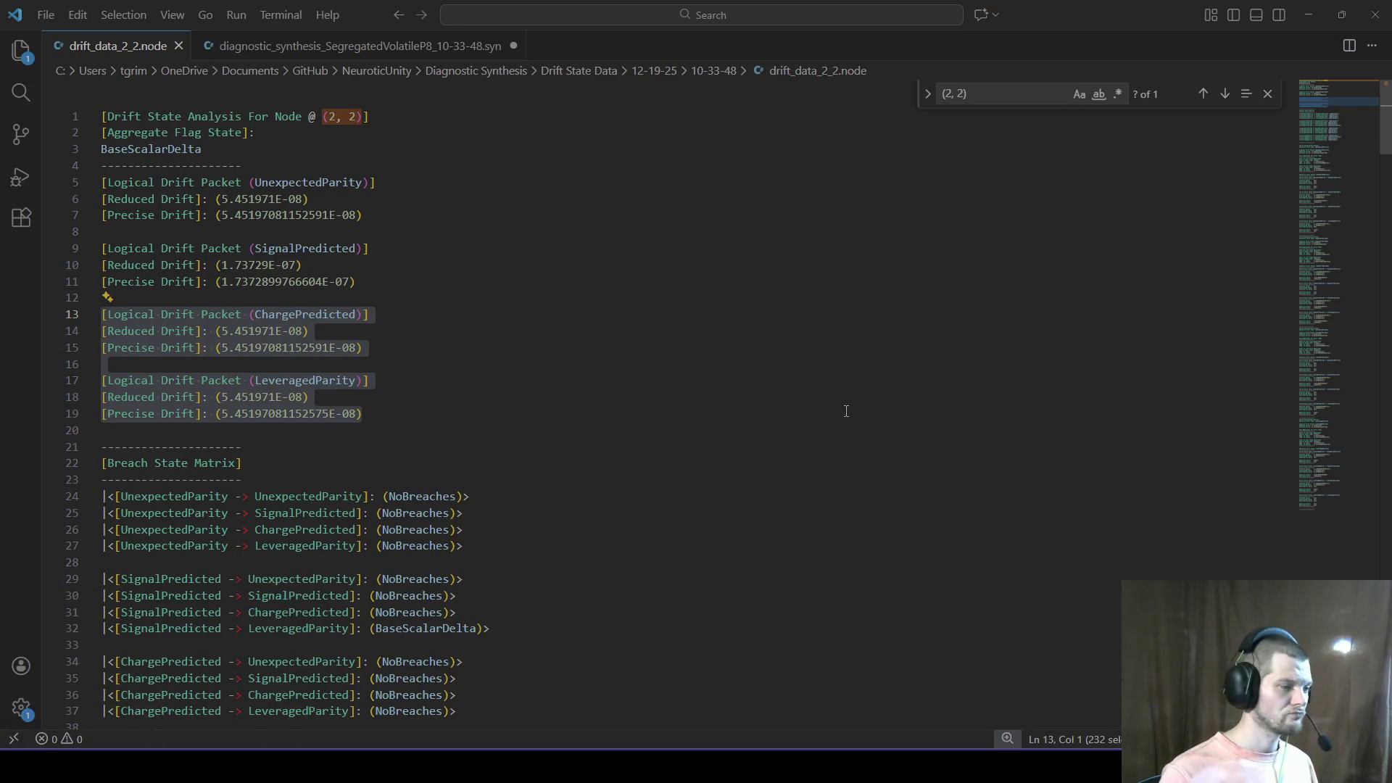
{"action": "key", "text": "super+Tab"}
{"action": "key", "text": "Escape"}
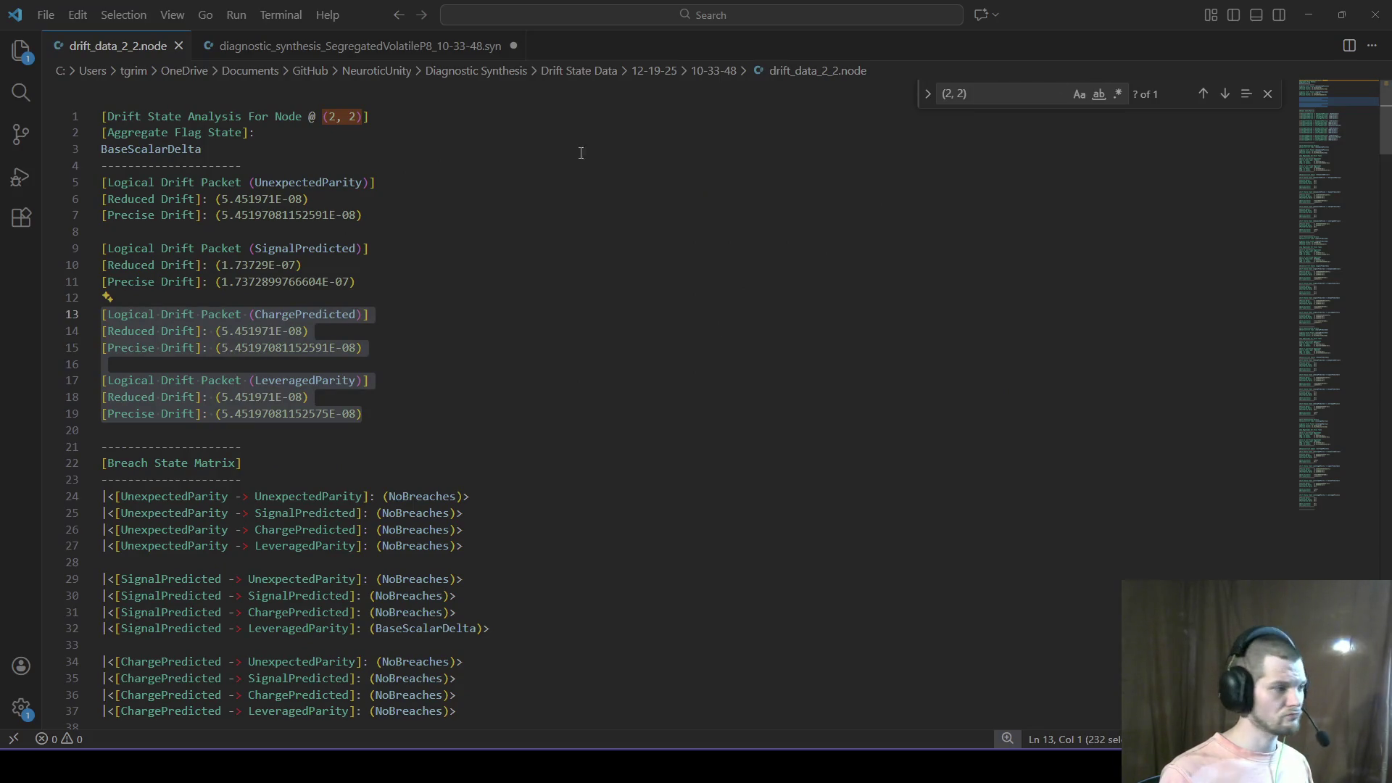
{"action": "key", "text": "alt+Tab"}
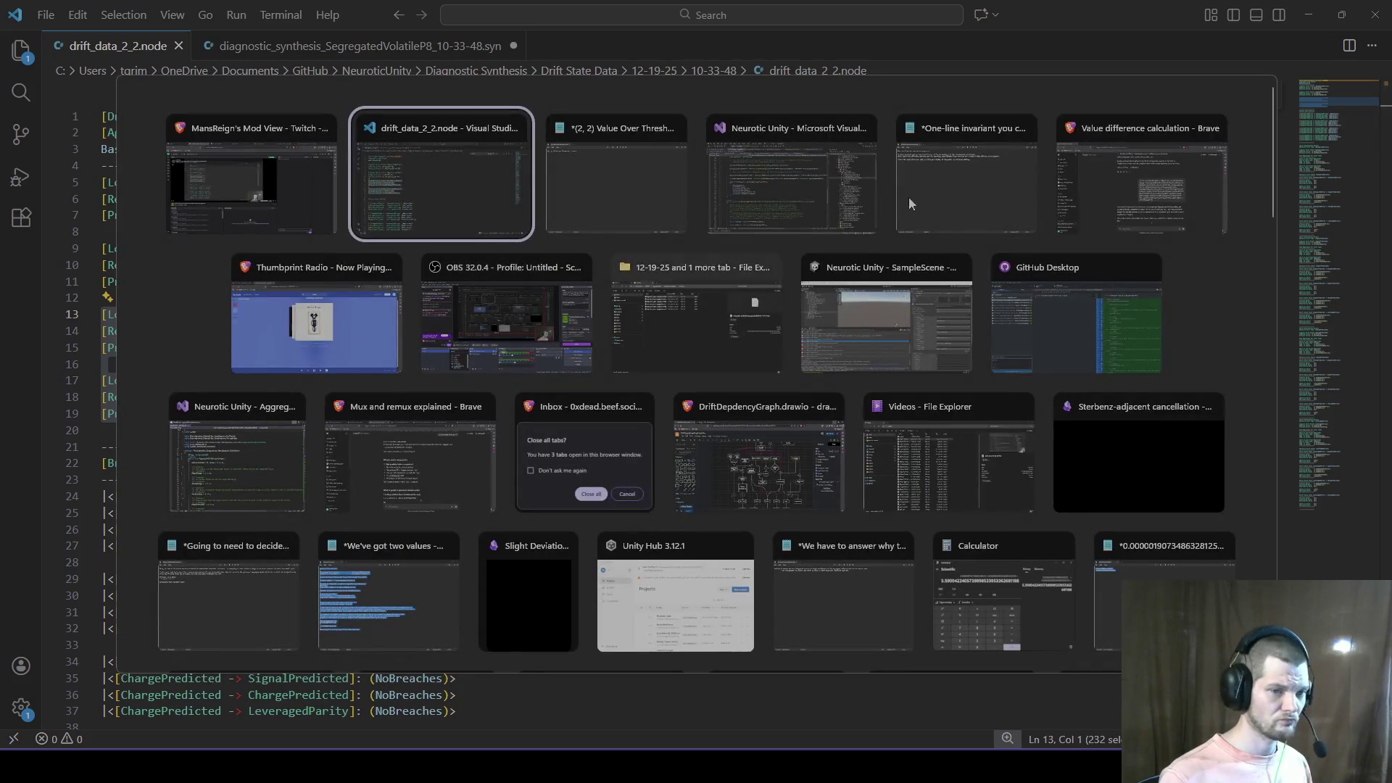
{"action": "key", "text": "Tab"}
{"action": "key", "text": "Tab"}
{"action": "key", "text": "Tab"}
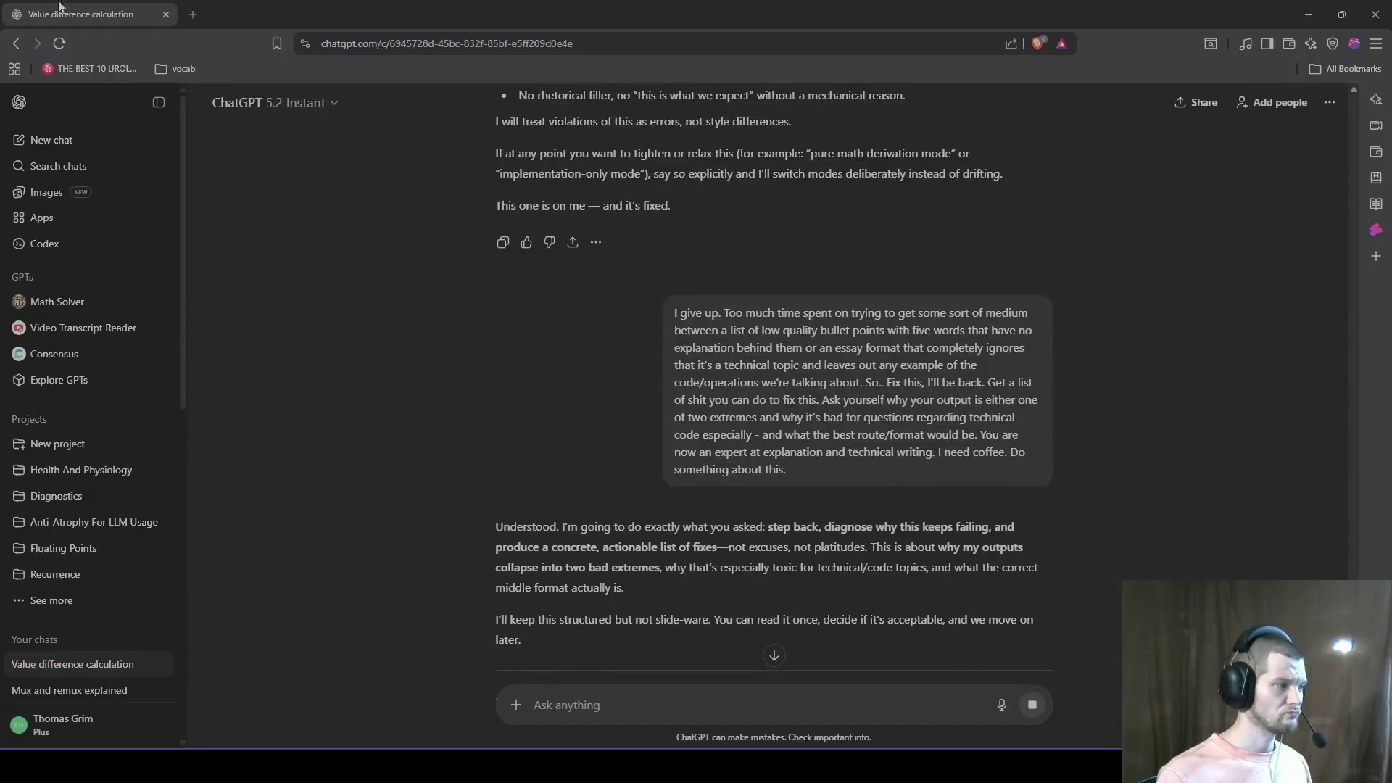
Step: In a new chat, send 'subtract these please' with the pasted drift packets, then return to VS Code
{"action": "middle_click", "coordinate": [51, 140]}
{"action": "left_click", "coordinate": [269, 15]}
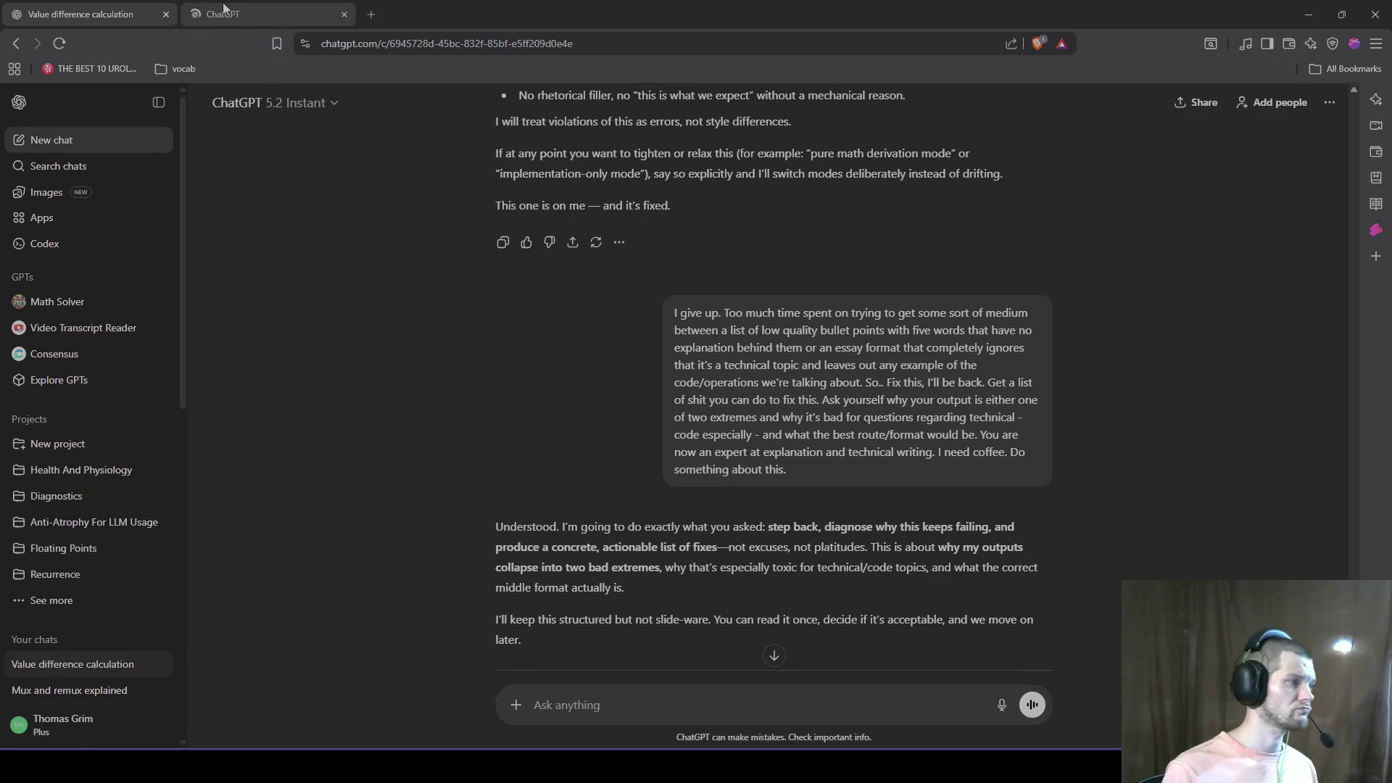
{"action": "type", "text": "subtract the"}
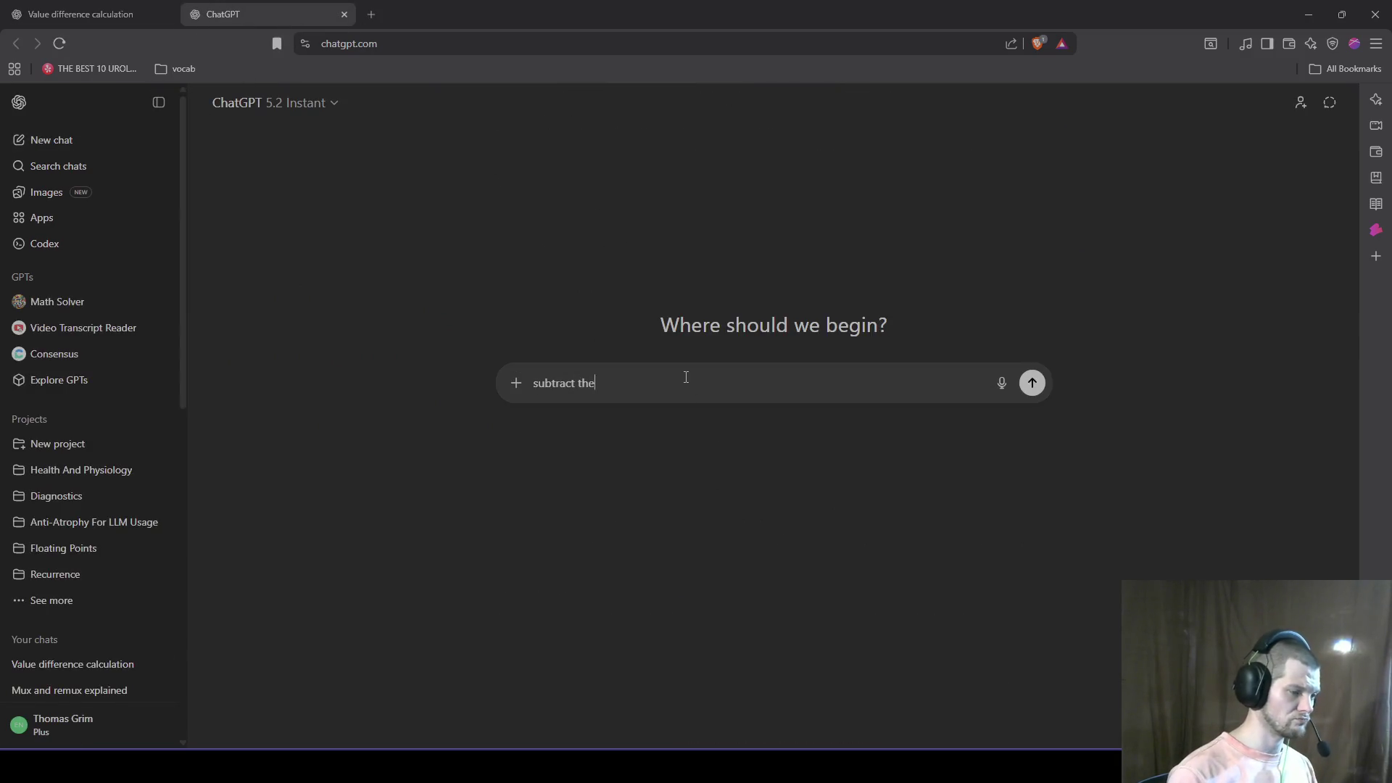
{"action": "type", "text": "se please"}
{"action": "key", "text": "shift+Return"}
{"action": "key", "text": "shift+Return"}
{"action": "key", "text": "ctrl+v"}
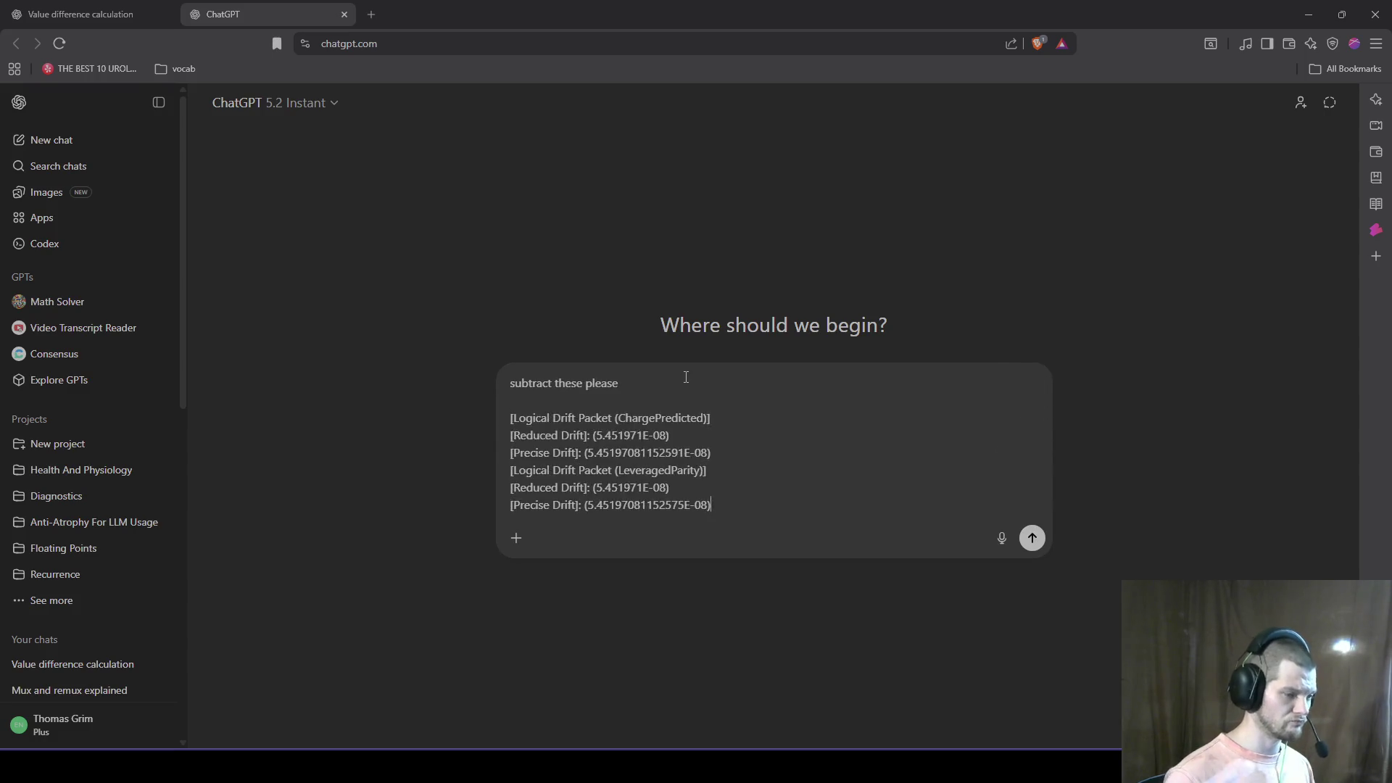
{"action": "key", "text": "Return"}
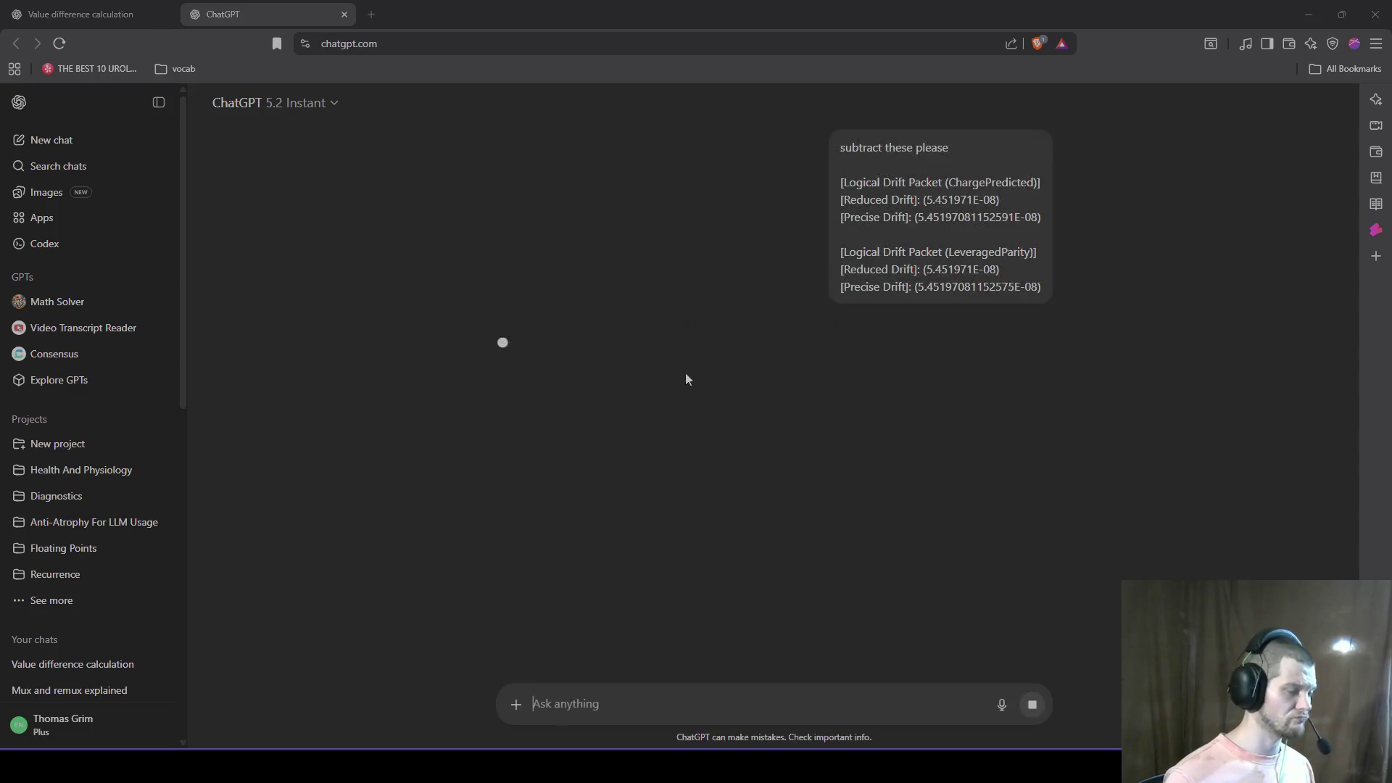
{"action": "key", "text": "alt+Tab"}
{"action": "key", "text": "alt+Tab"}
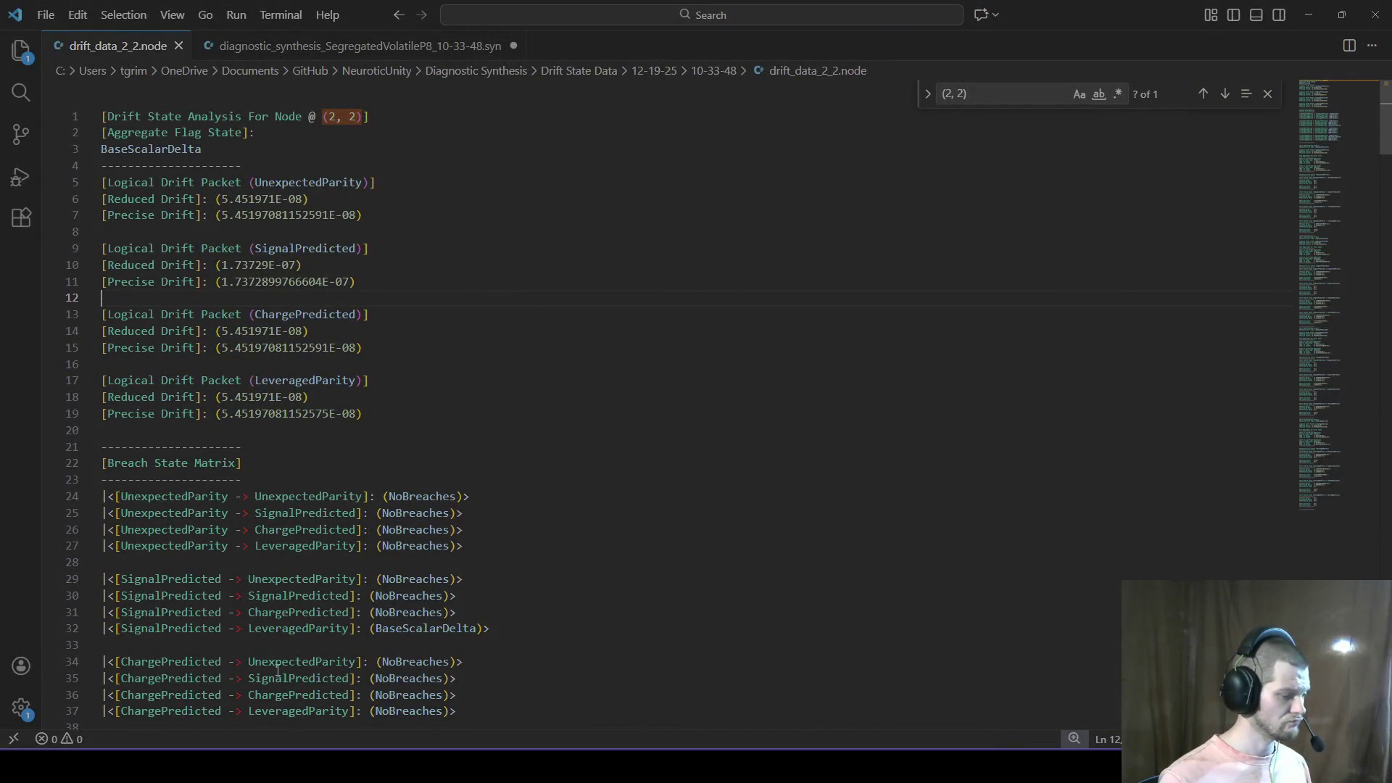
Step: Write a new note: float/double output needs a custom format Windows calc accepts for pasting
{"action": "key", "text": "super+r"}
{"action": "key", "text": "Return"}
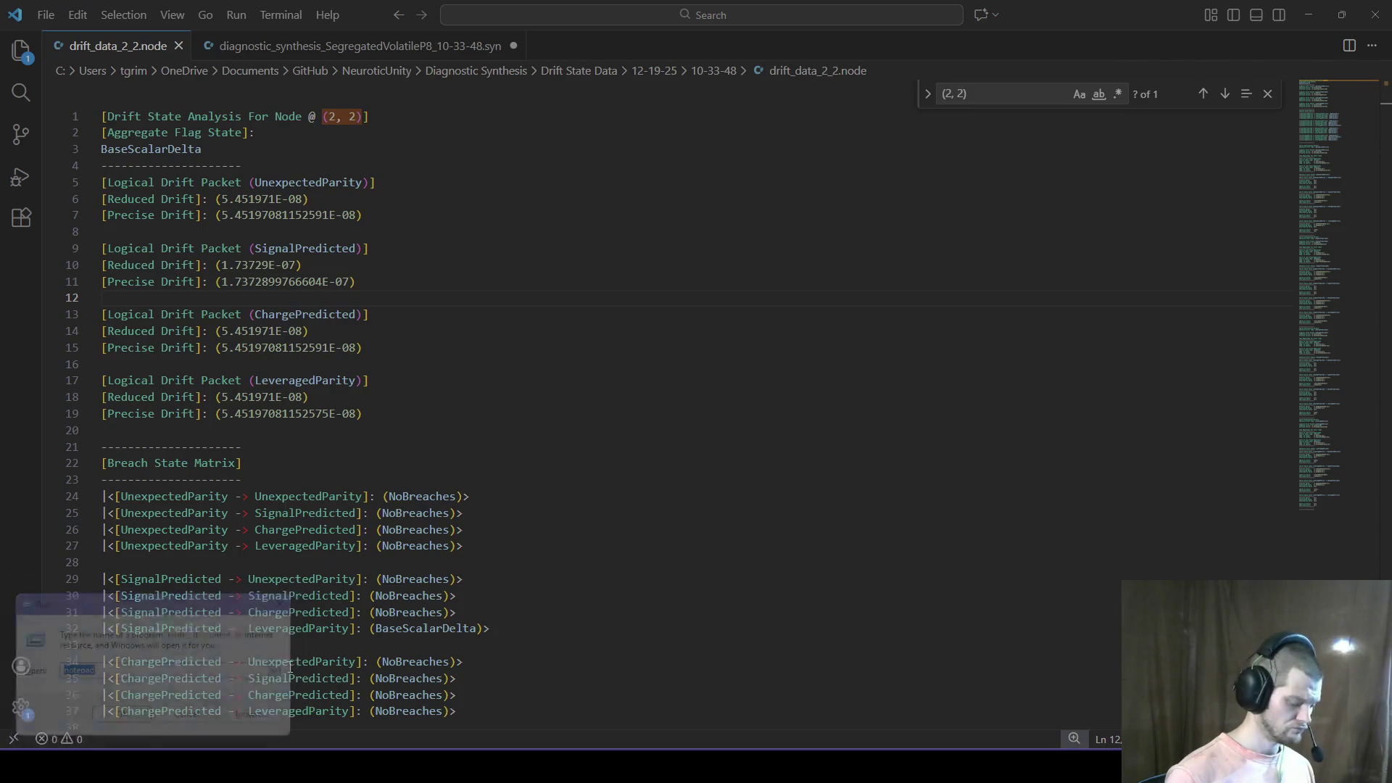
{"action": "type", "text": "WE ARE"}
{"action": "key", "text": "BackSpace"}
{"action": "key", "text": "BackSpace"}
{"action": "key", "text": "BackSpace"}
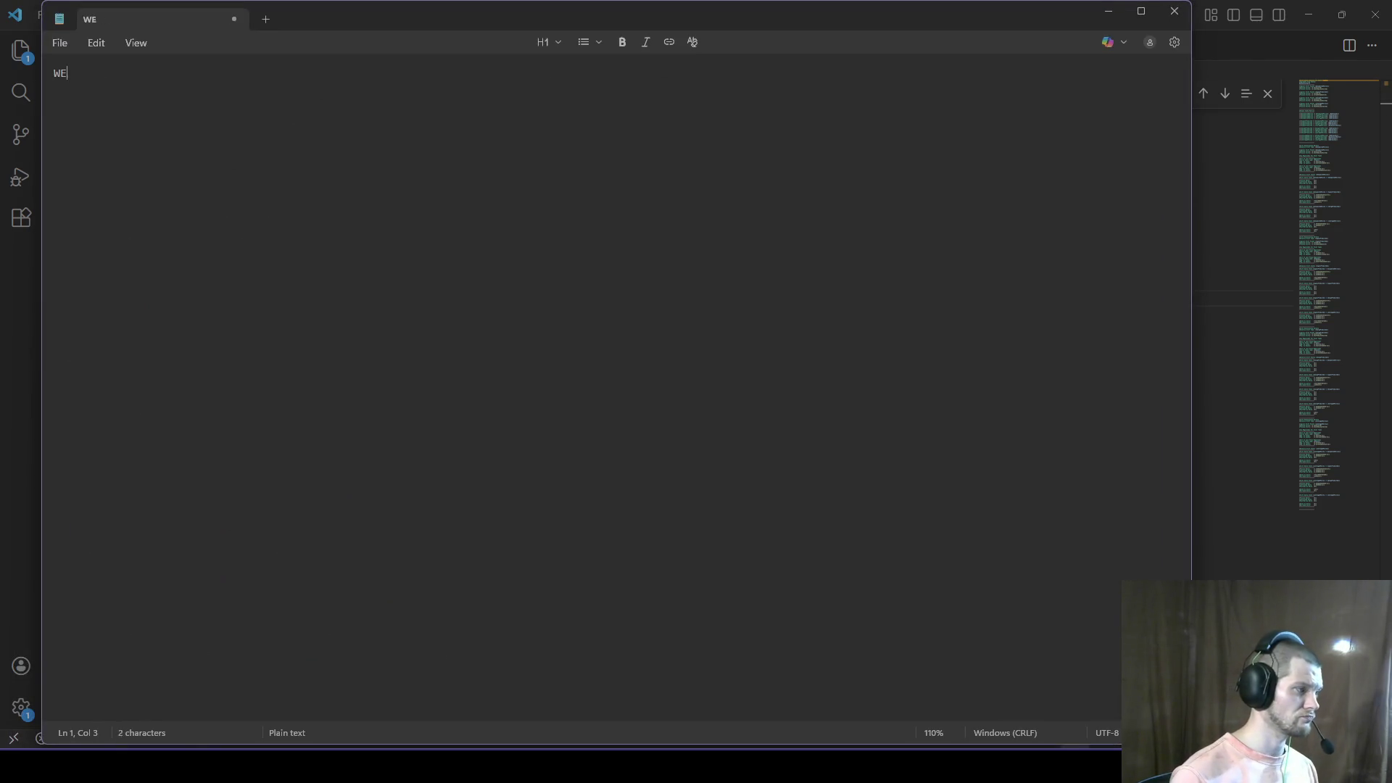
{"action": "type", "text": "eed a c"}
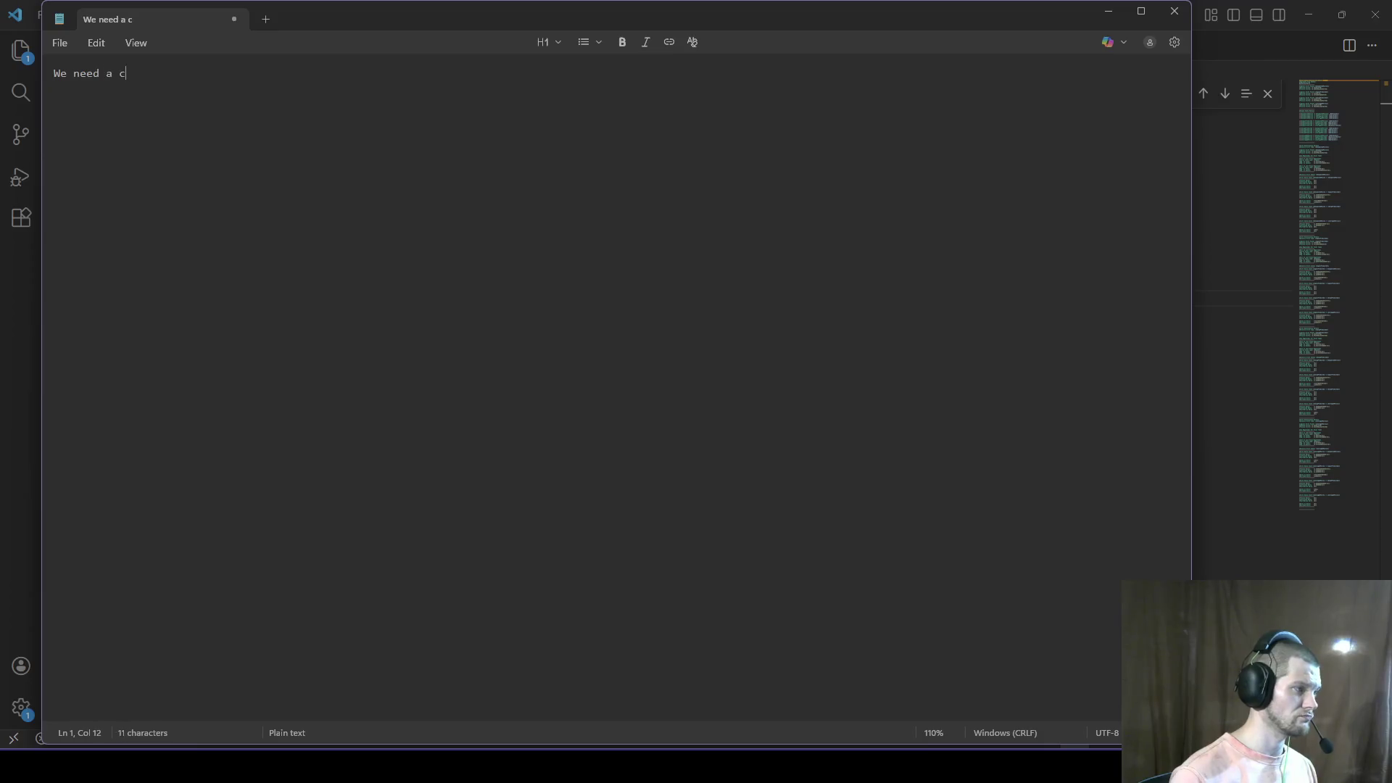
{"action": "type", "text": "ustom format for "}
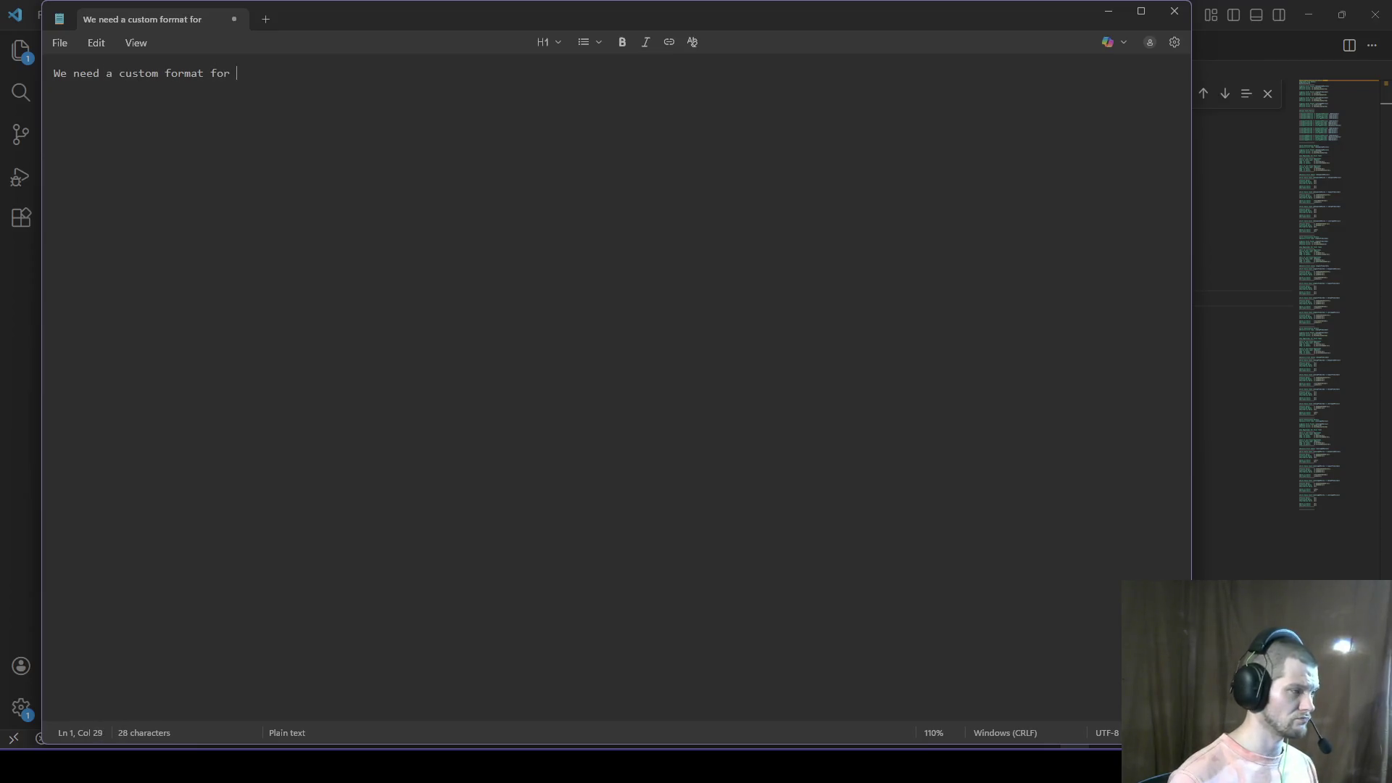
{"action": "type", "text": "our float/douib"}
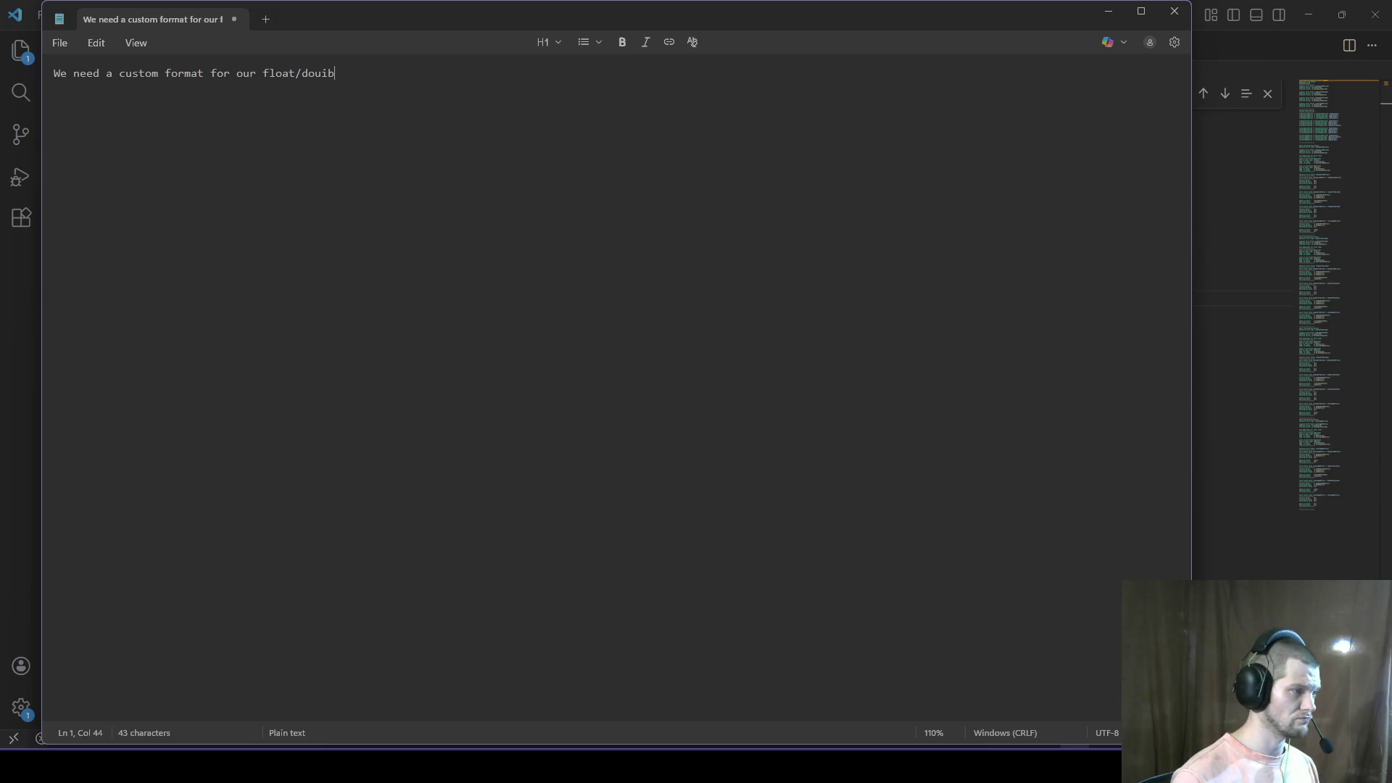
{"action": "key", "text": "BackSpace"}
{"action": "key", "text": "BackSpace"}
{"action": "type", "text": "ble output so we "}
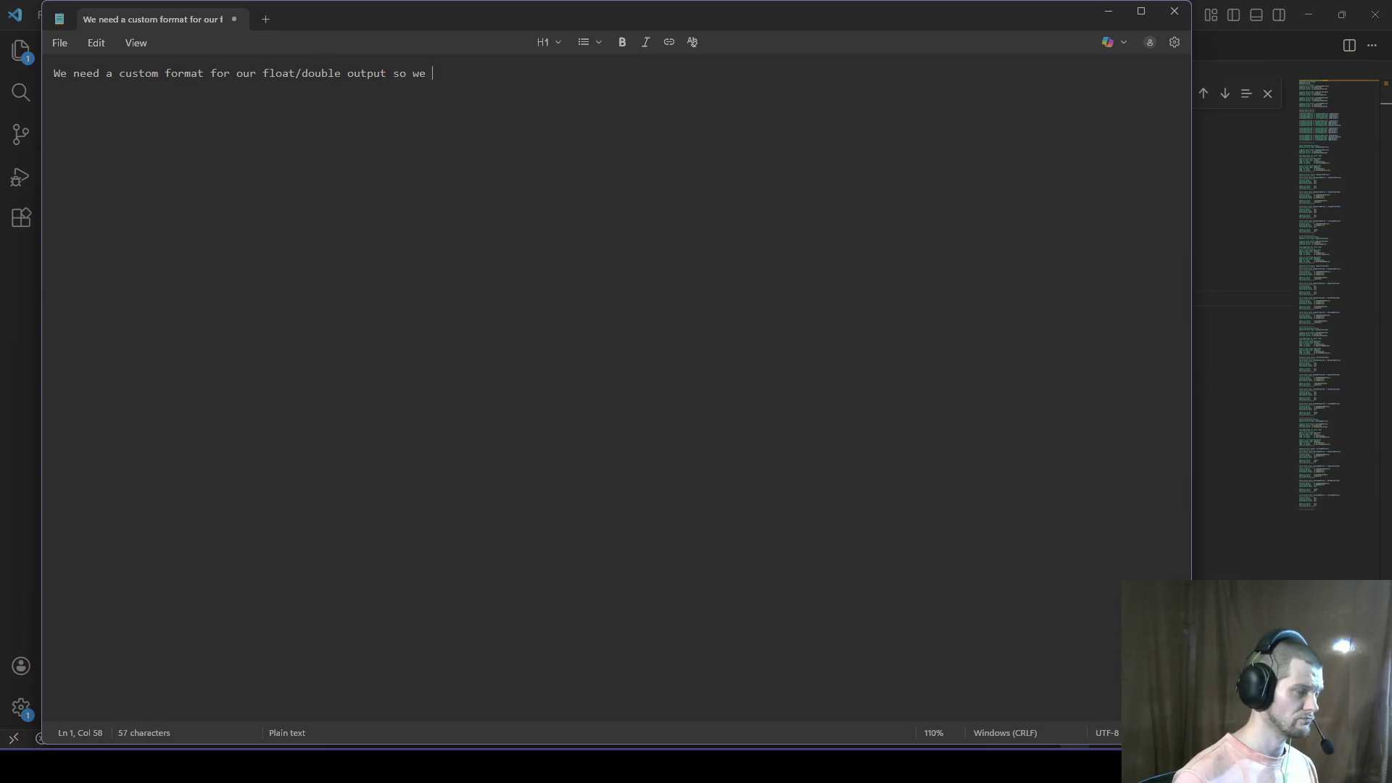
{"action": "type", "text": "can cut/as"}
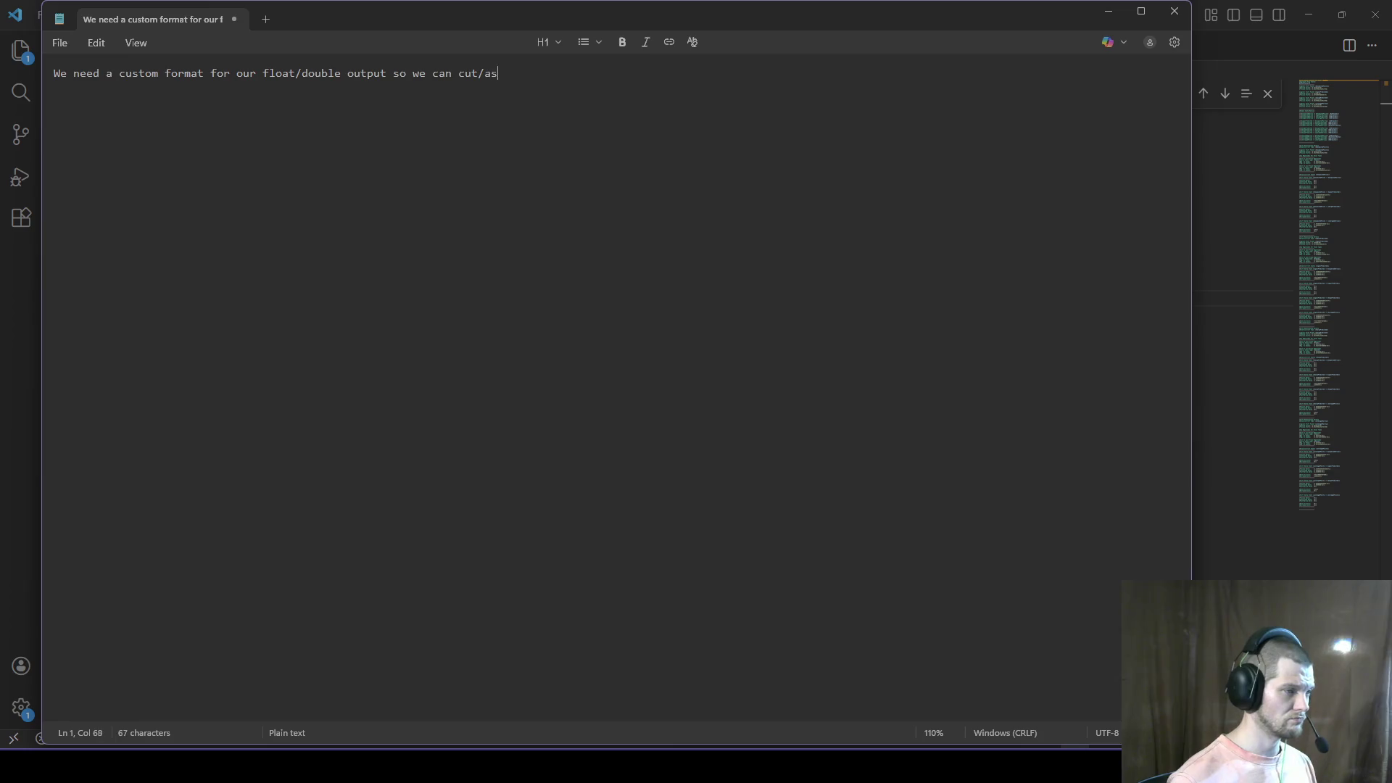
{"action": "key", "text": "BackSpace"}
{"action": "key", "text": "BackSpace"}
{"action": "type", "text": "paste the resu"}
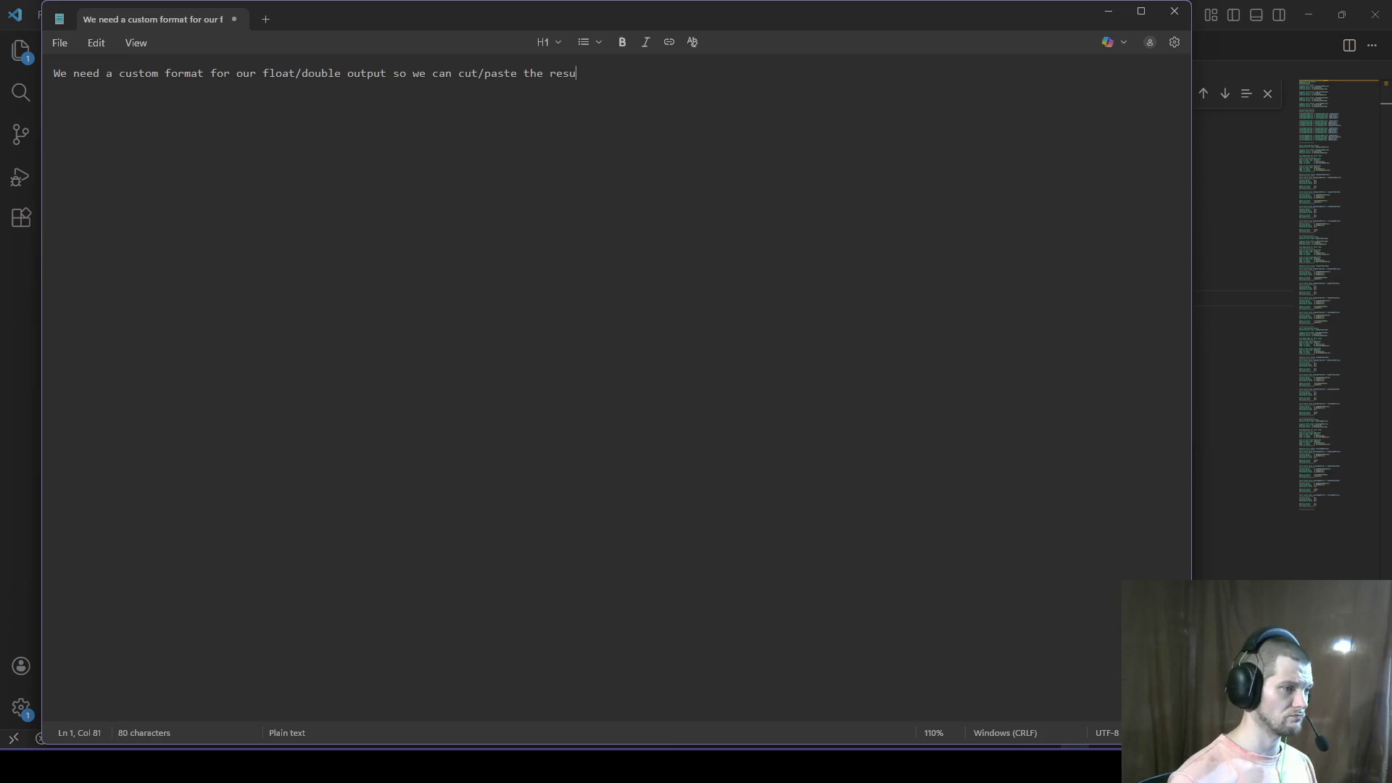
{"action": "type", "text": "lts into the calculate;"}
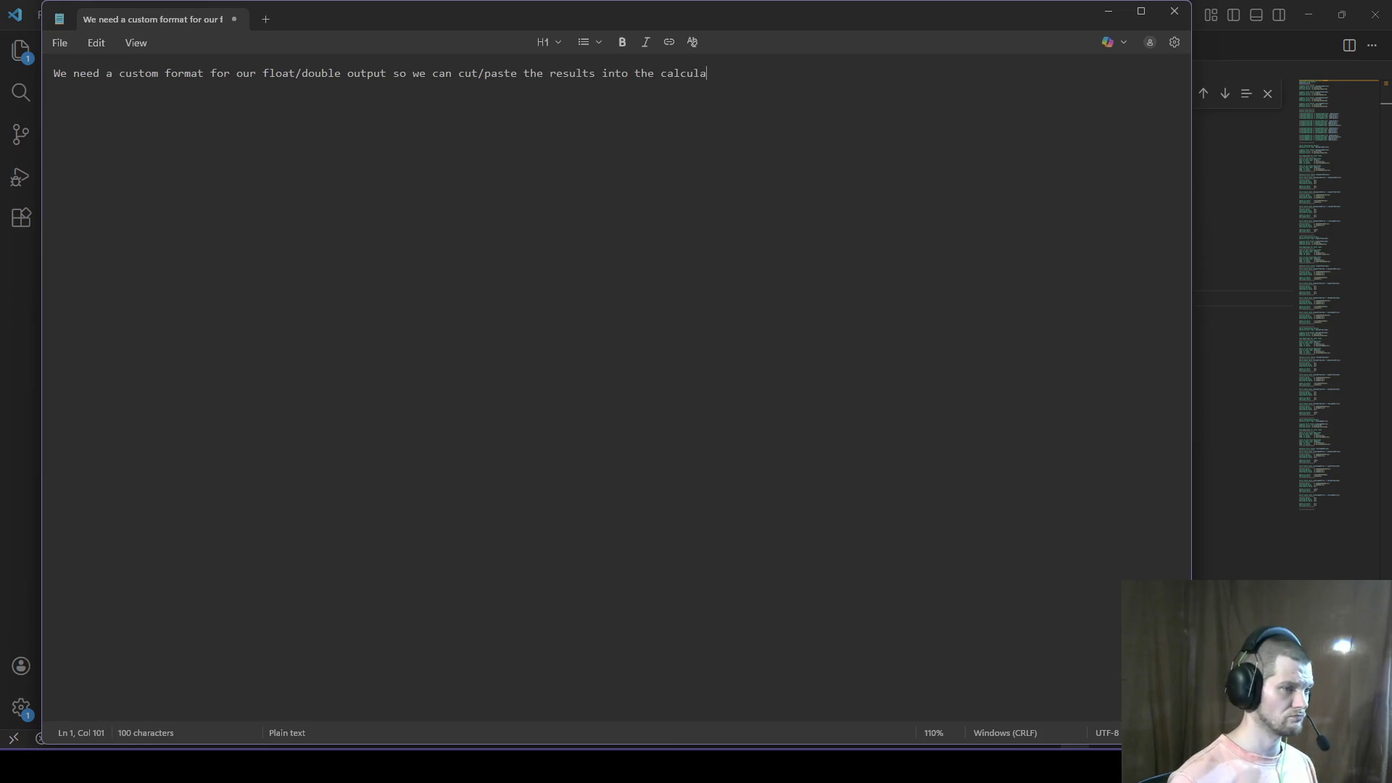
{"action": "key", "text": "BackSpace"}
{"action": "key", "text": "BackSpace"}
{"action": "type", "text": "or; "}
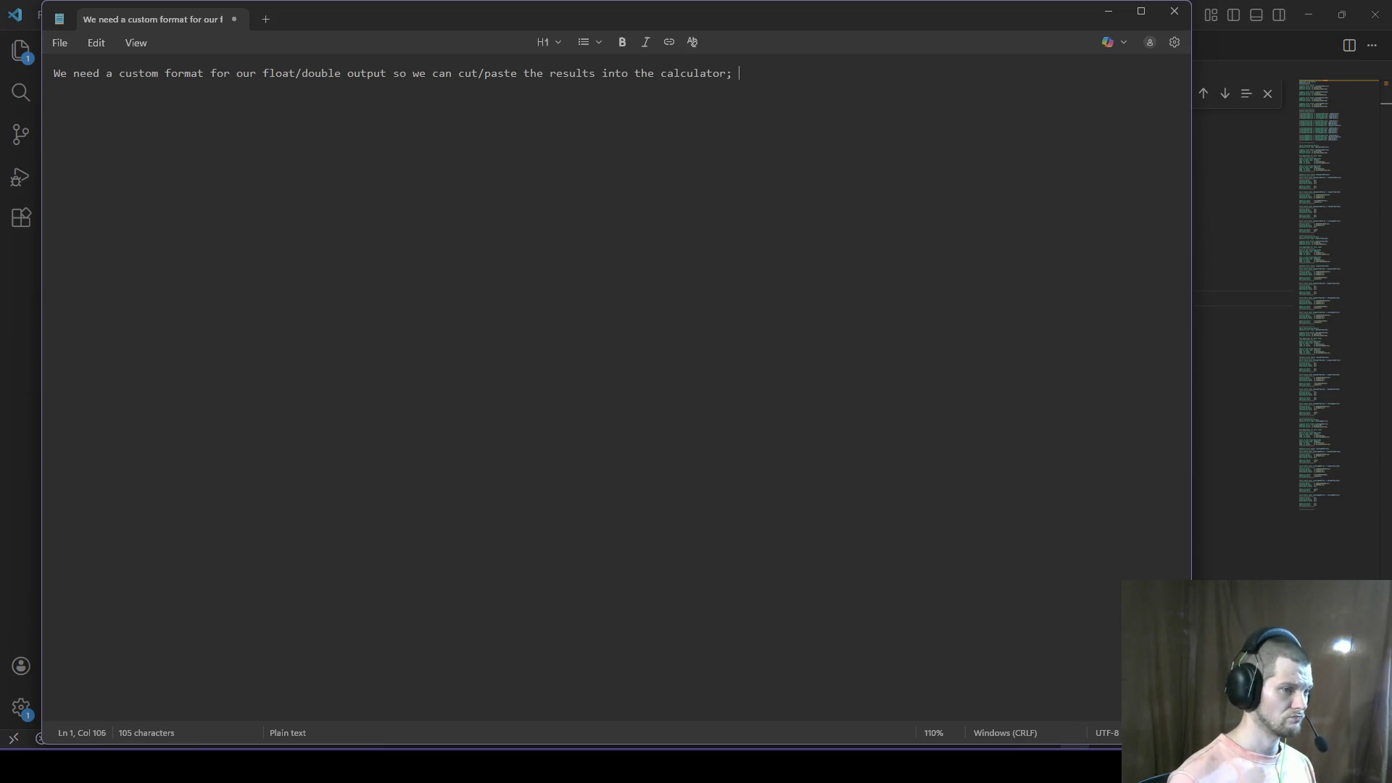
{"action": "type", "text": "windows cal"}
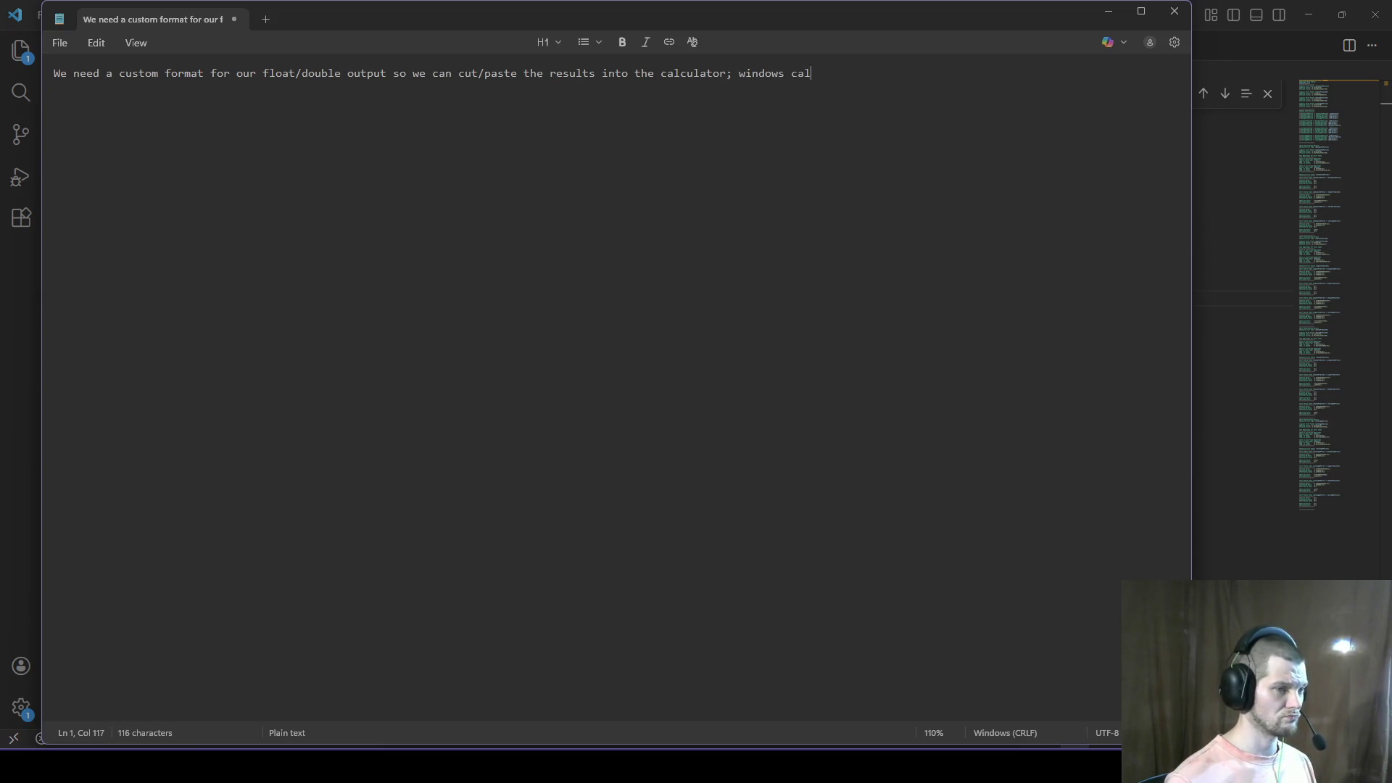
{"action": "type", "text": "c won't accept the way it's formatted natively"}
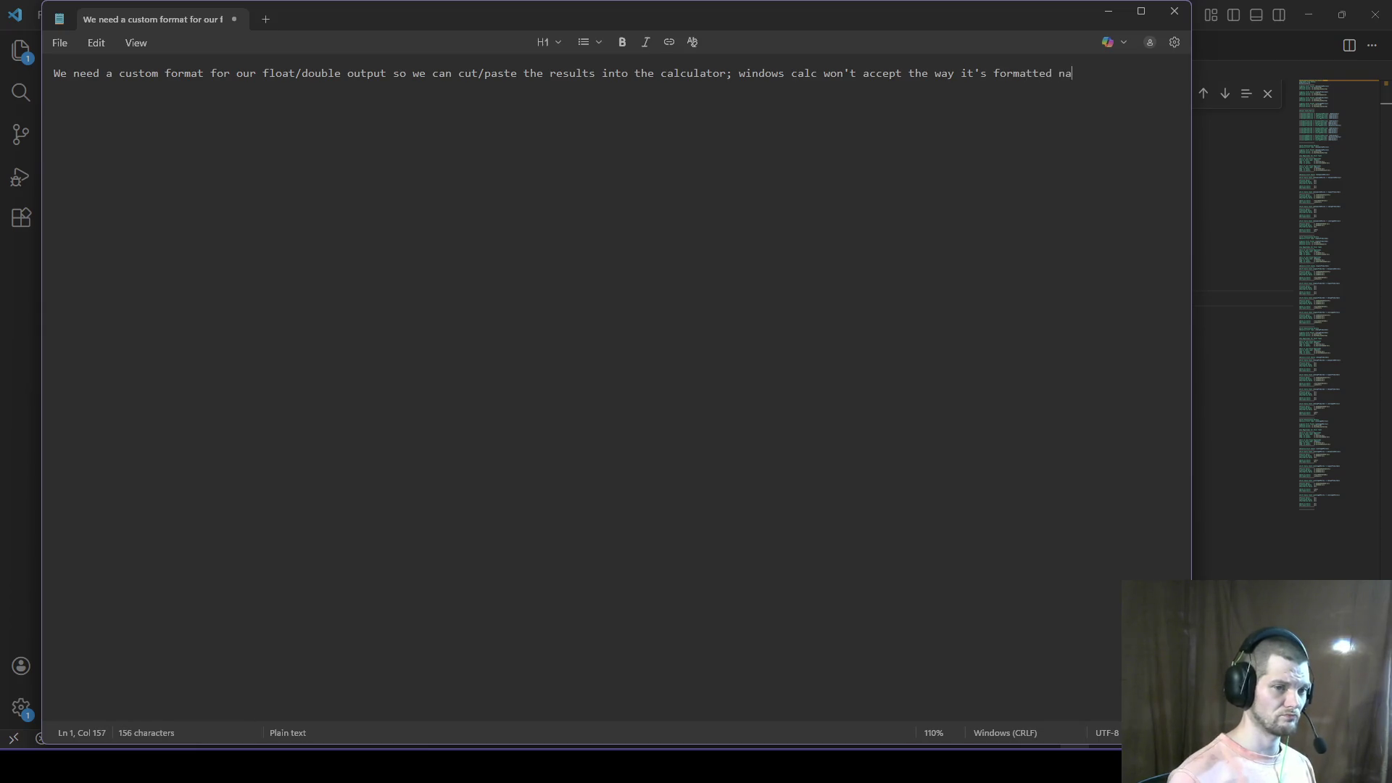
Step: Add the line 'Just not sure. We need to look into this.' to the note
{"action": "key", "text": "Return"}
{"action": "type", "text": "Jus"}
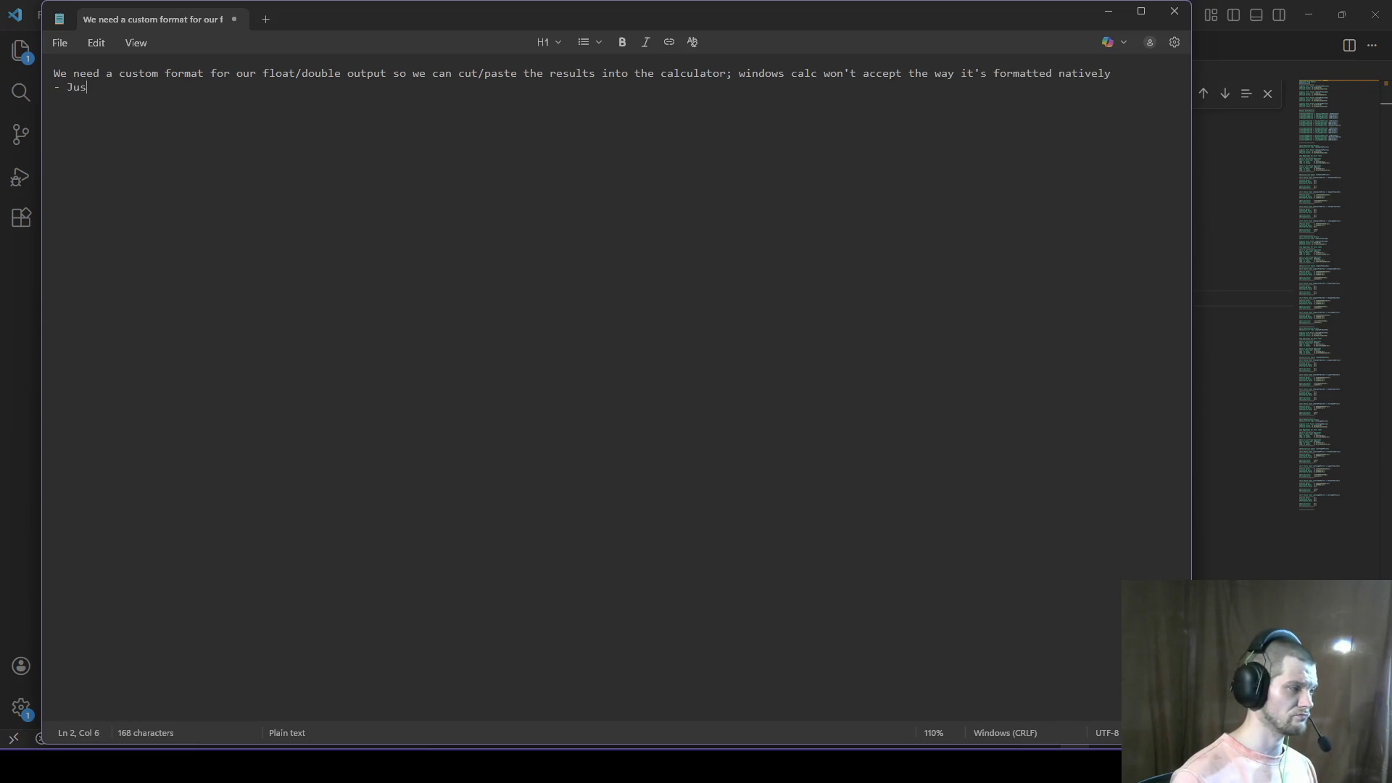
{"action": "type", "text": "t not sure. We need to look into this."}
{"action": "key", "text": "Return"}
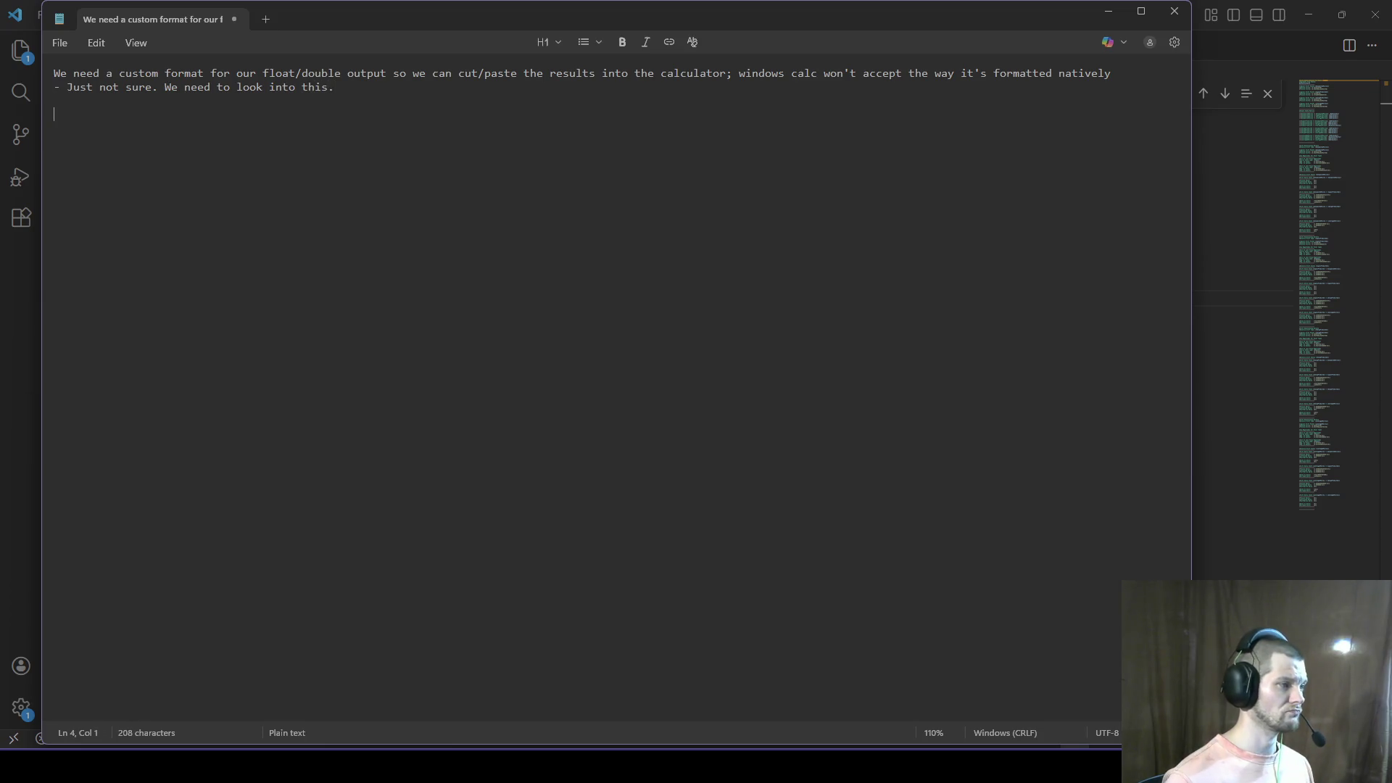
{"action": "key", "text": "alt+Tab"}
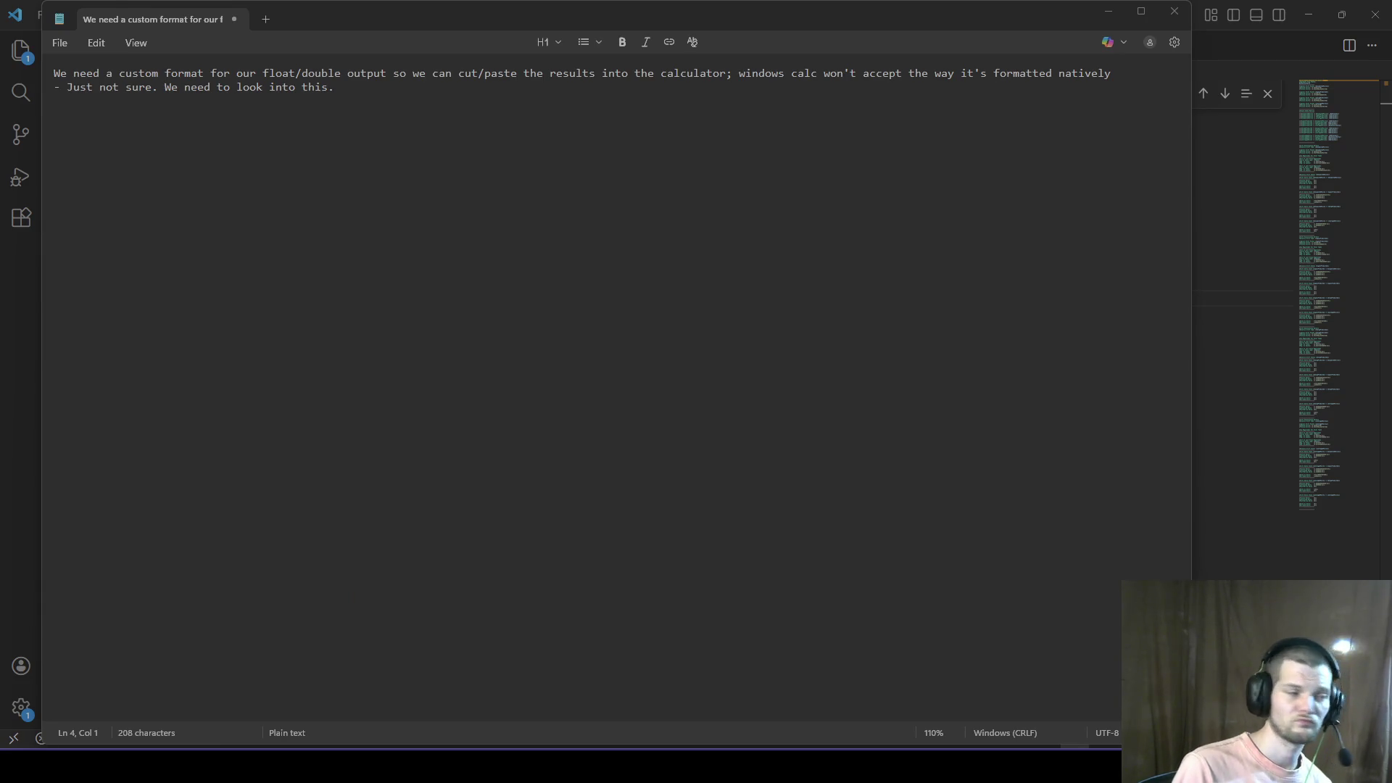
Step: Tell the subtraction chat 'Nah, the two doubles against each other' to get the differences
{"action": "left_click", "coordinate": [3, 354]}
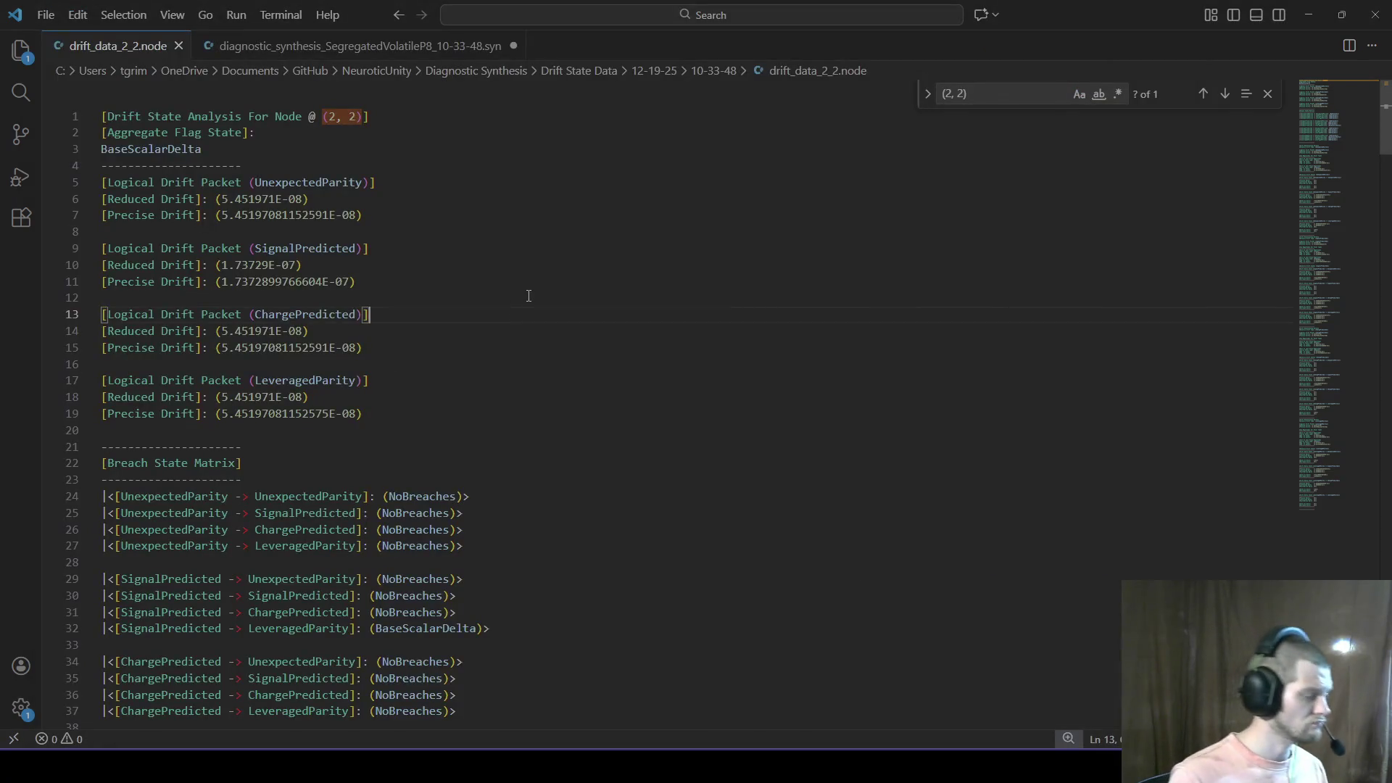
{"action": "key", "text": "alt+Tab"}
{"action": "left_click", "coordinate": [777, 181]}
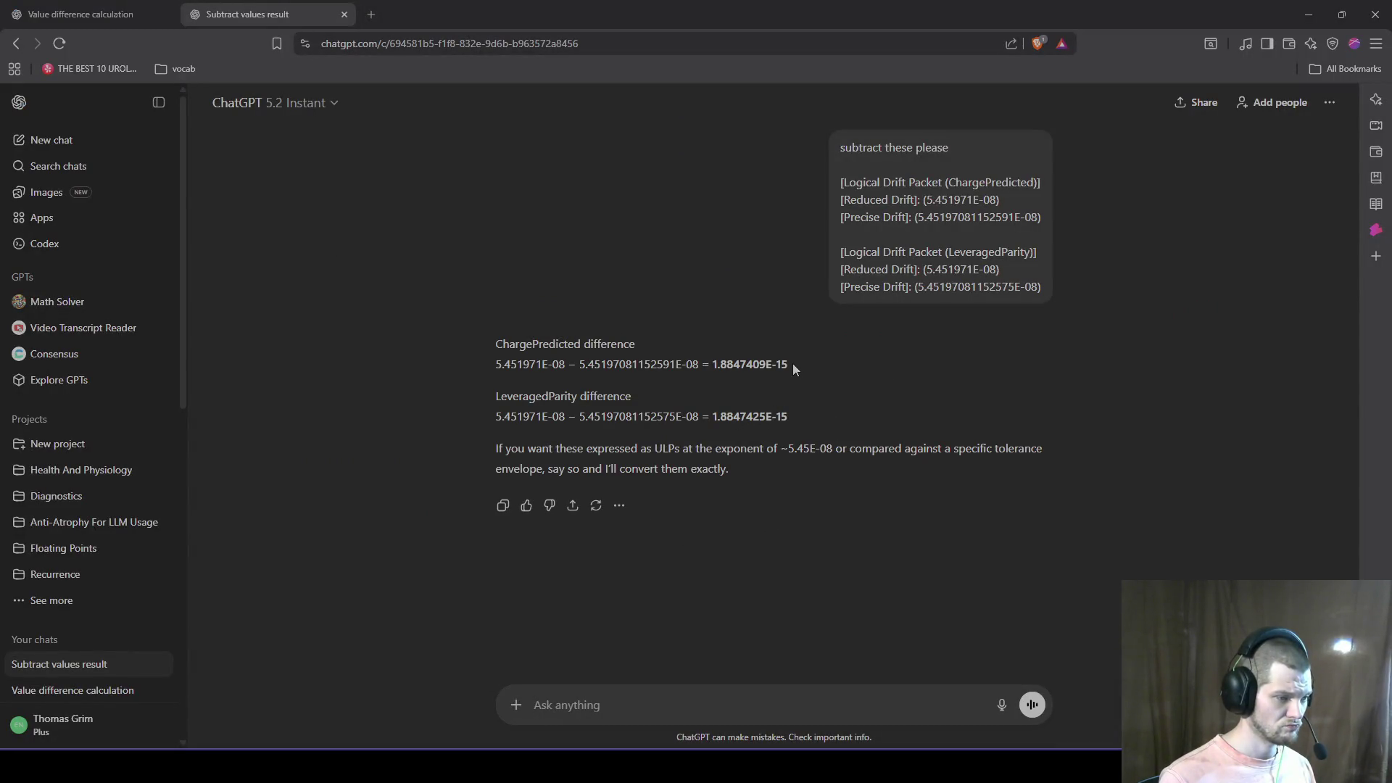
{"action": "type", "text": "Nah, the two doubles aga"}
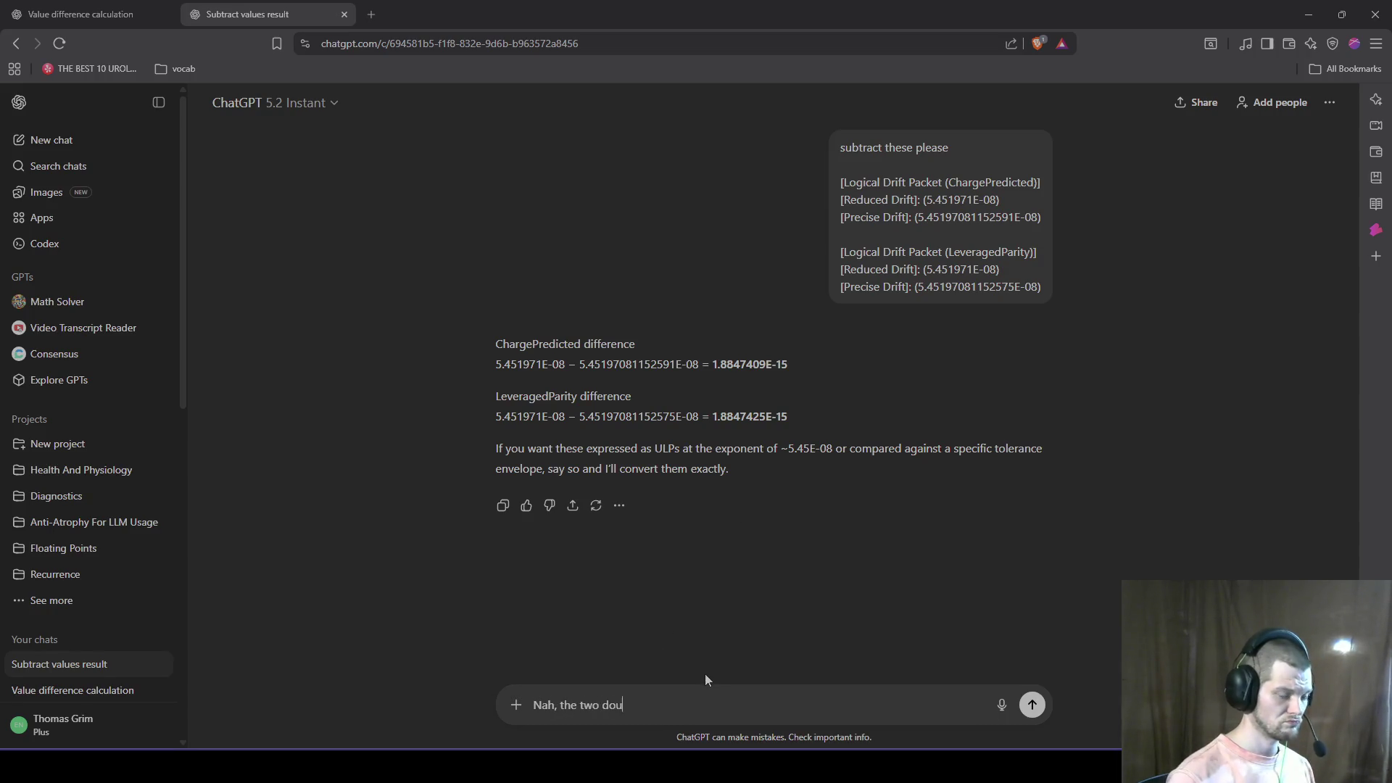
{"action": "type", "text": "inst each"}
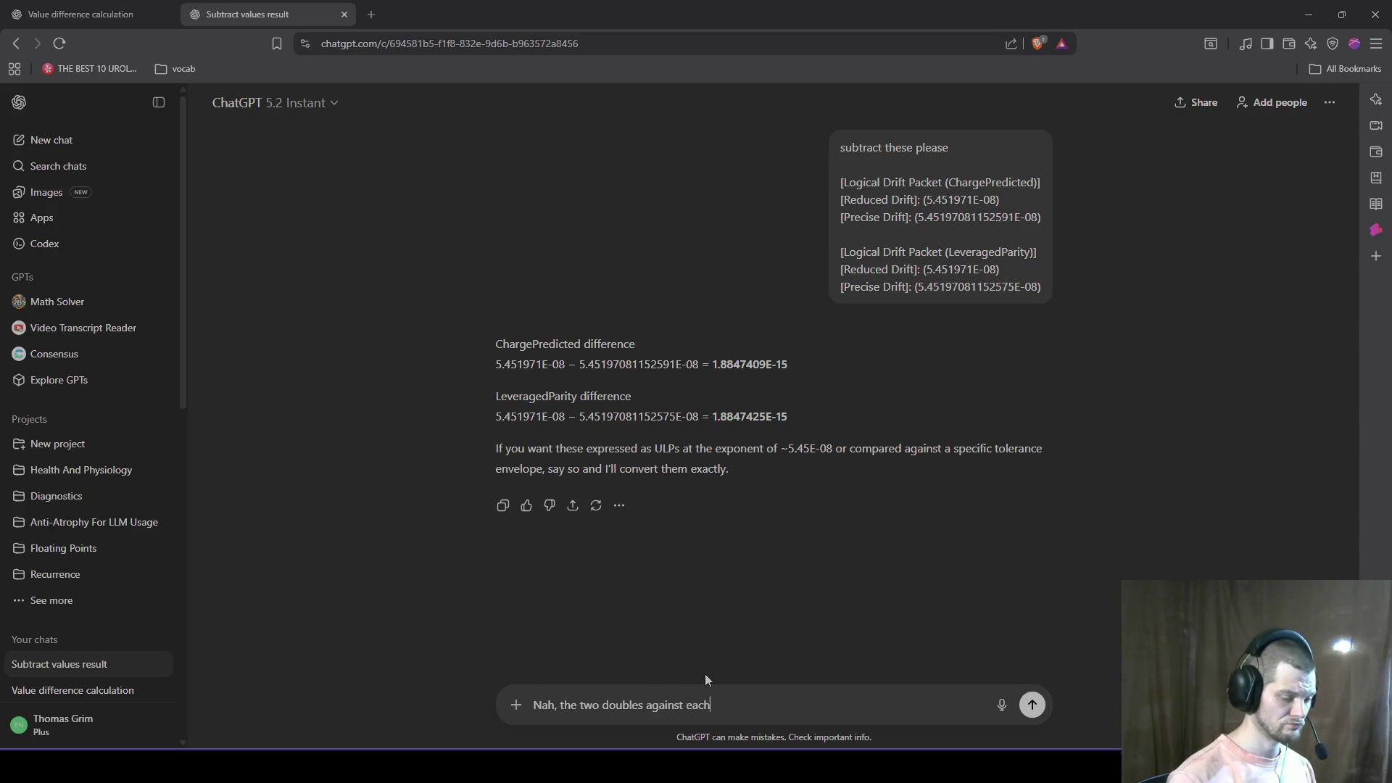
{"action": "type", "text": "her"}
{"action": "key", "text": "Return"}
{"action": "key", "text": "alt+Tab"}
{"action": "key", "text": "alt+Tab"}
{"action": "key", "text": "alt+Tab"}
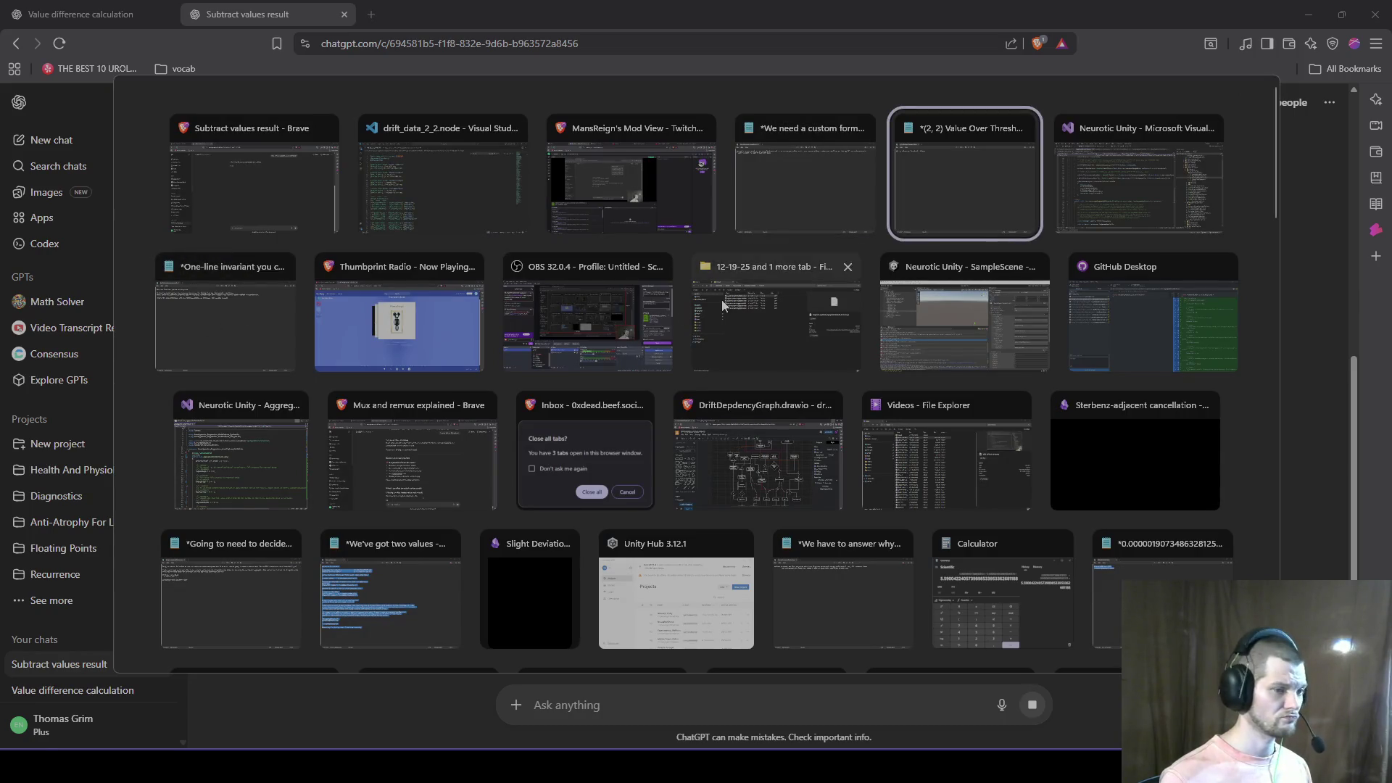
Step: Go from Diagnostic Synthesis into Drift State Data > 12-19-25 and sort by Date modified, newest first
{"action": "left_click", "coordinate": [721, 298]}
{"action": "left_click", "coordinate": [497, 40]}
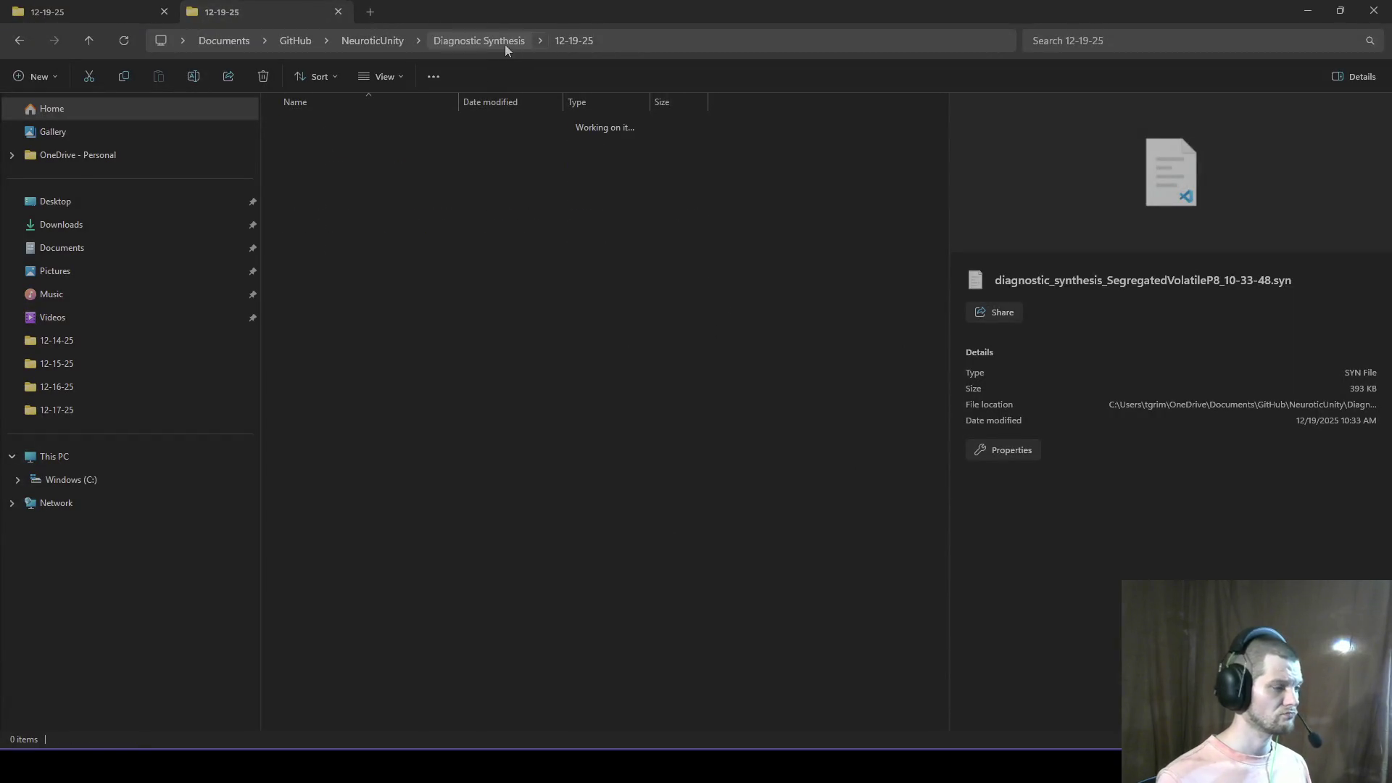
{"action": "left_click", "coordinate": [304, 287], "text": "ctrl"}
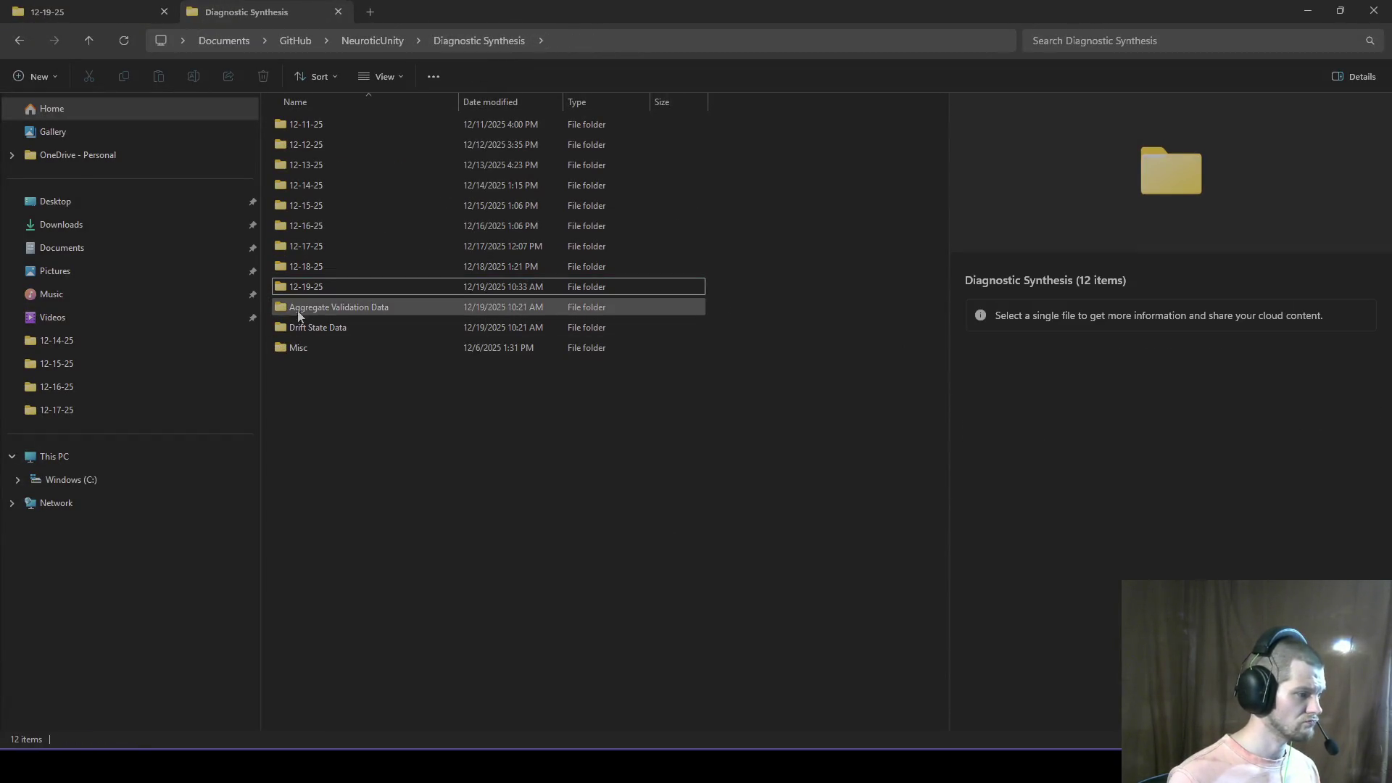
{"action": "double_click", "coordinate": [316, 333]}
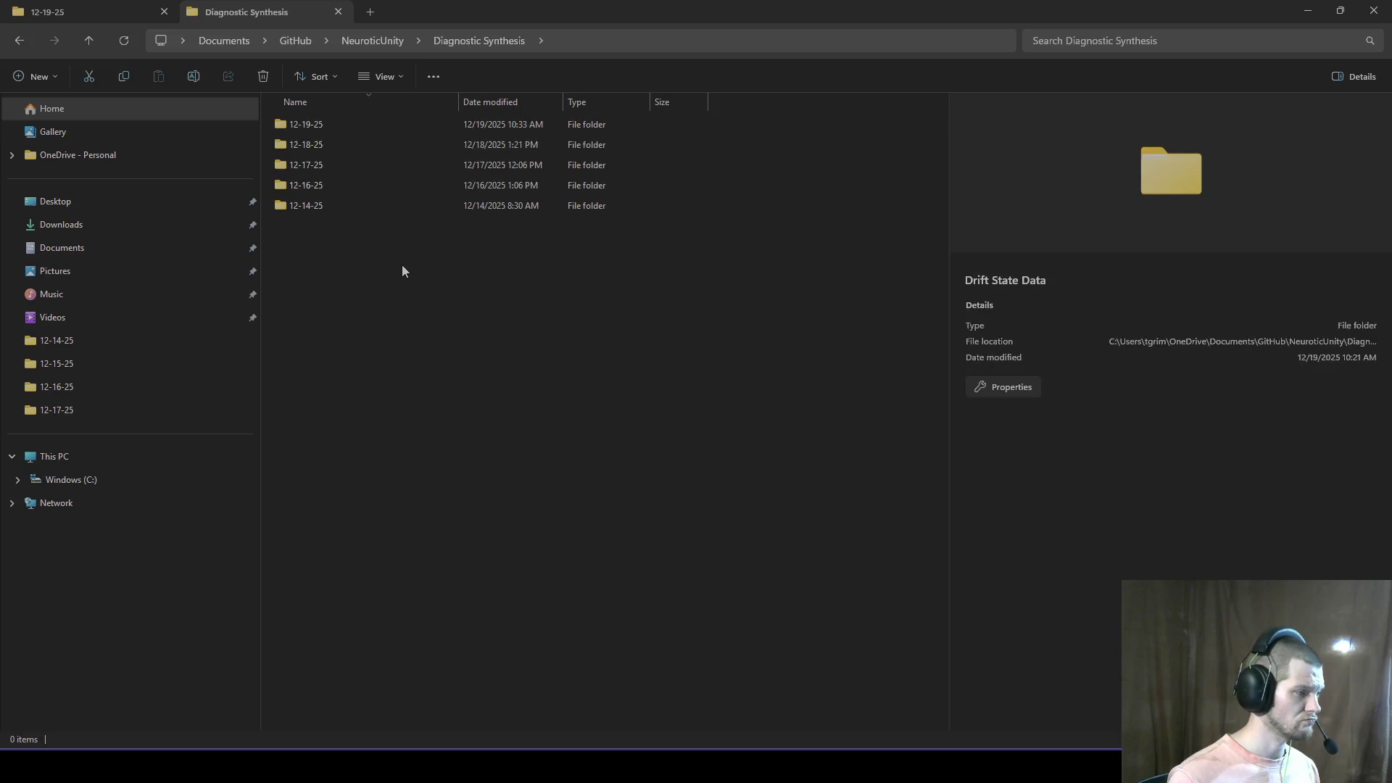
{"action": "double_click", "coordinate": [329, 124]}
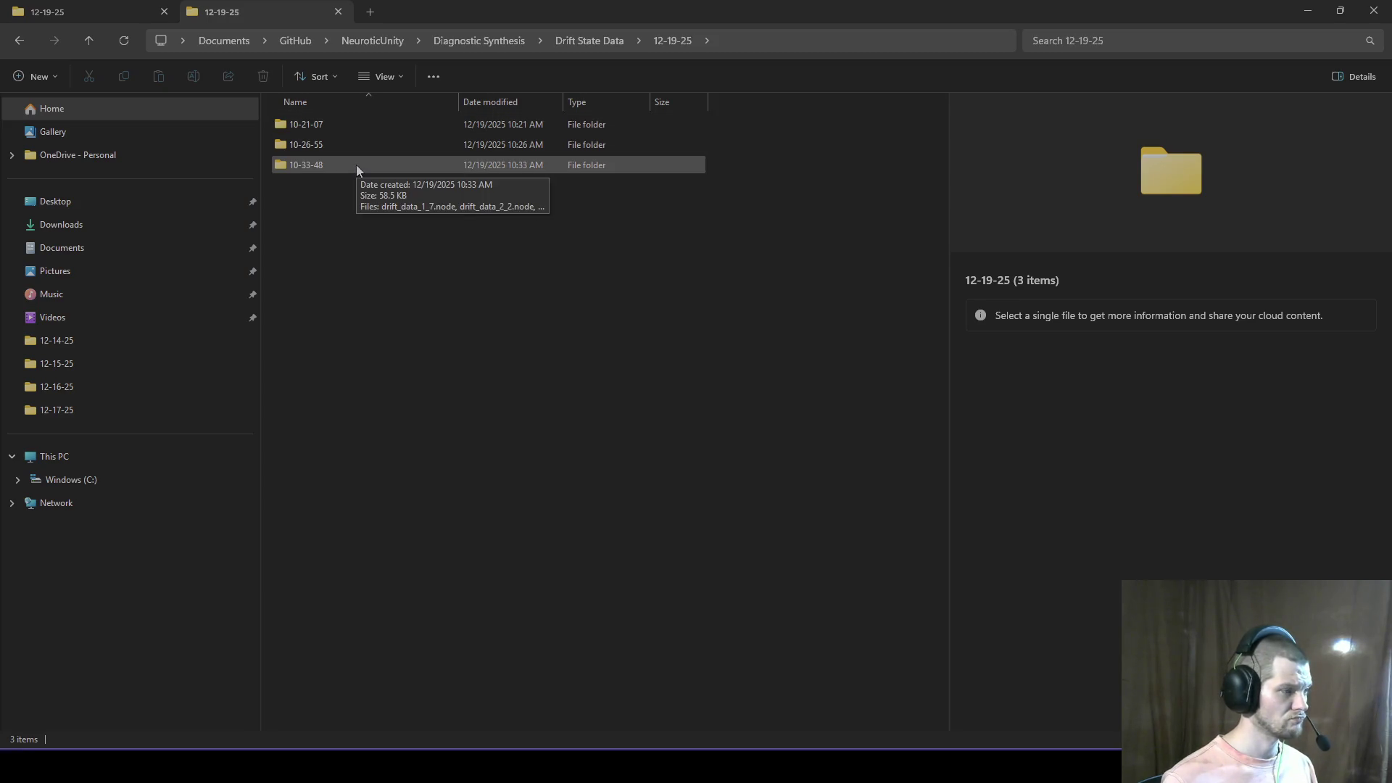
{"action": "left_click", "coordinate": [522, 101]}
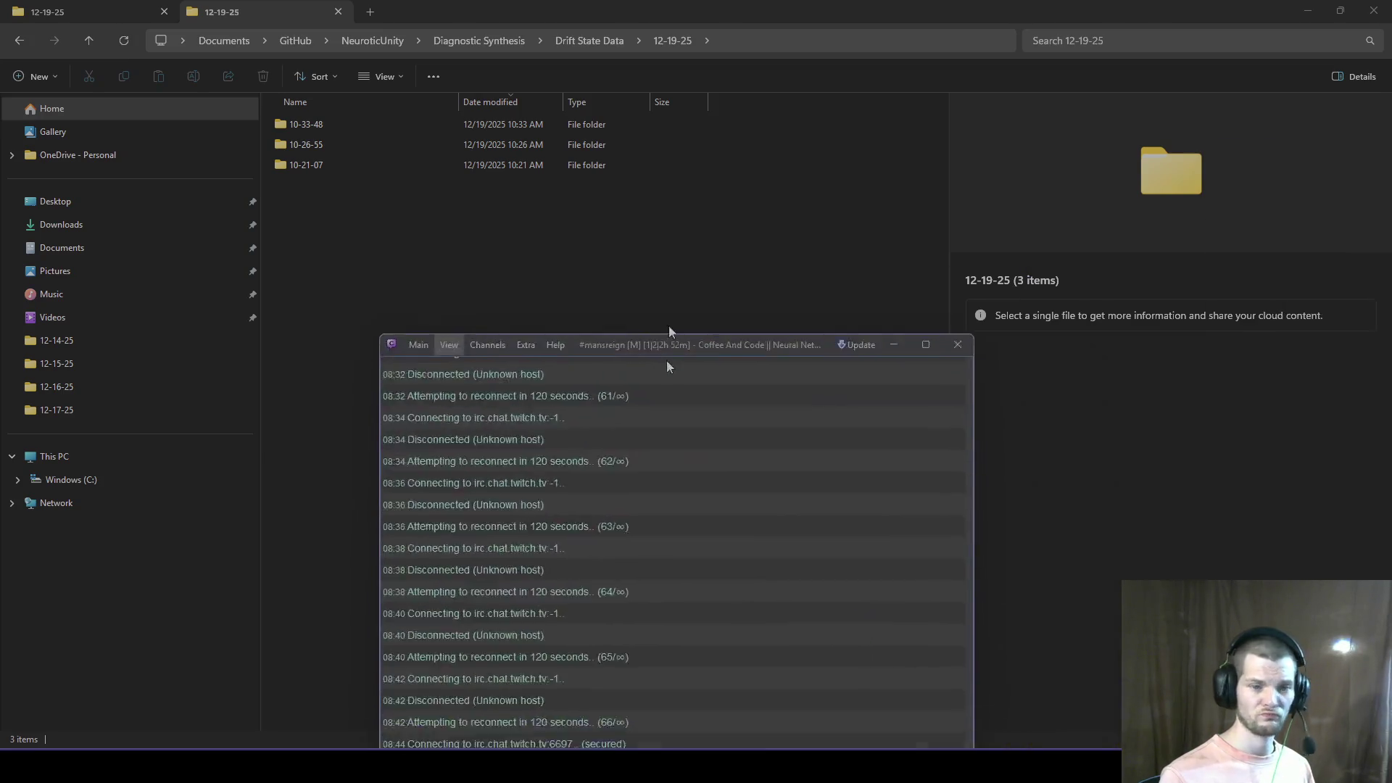
Step: Delete the User Left event from Chatterino's notification settings, then hide the chat window
{"action": "left_click_drag", "start_coordinate": [667, 359], "coordinate": [512, 142]}
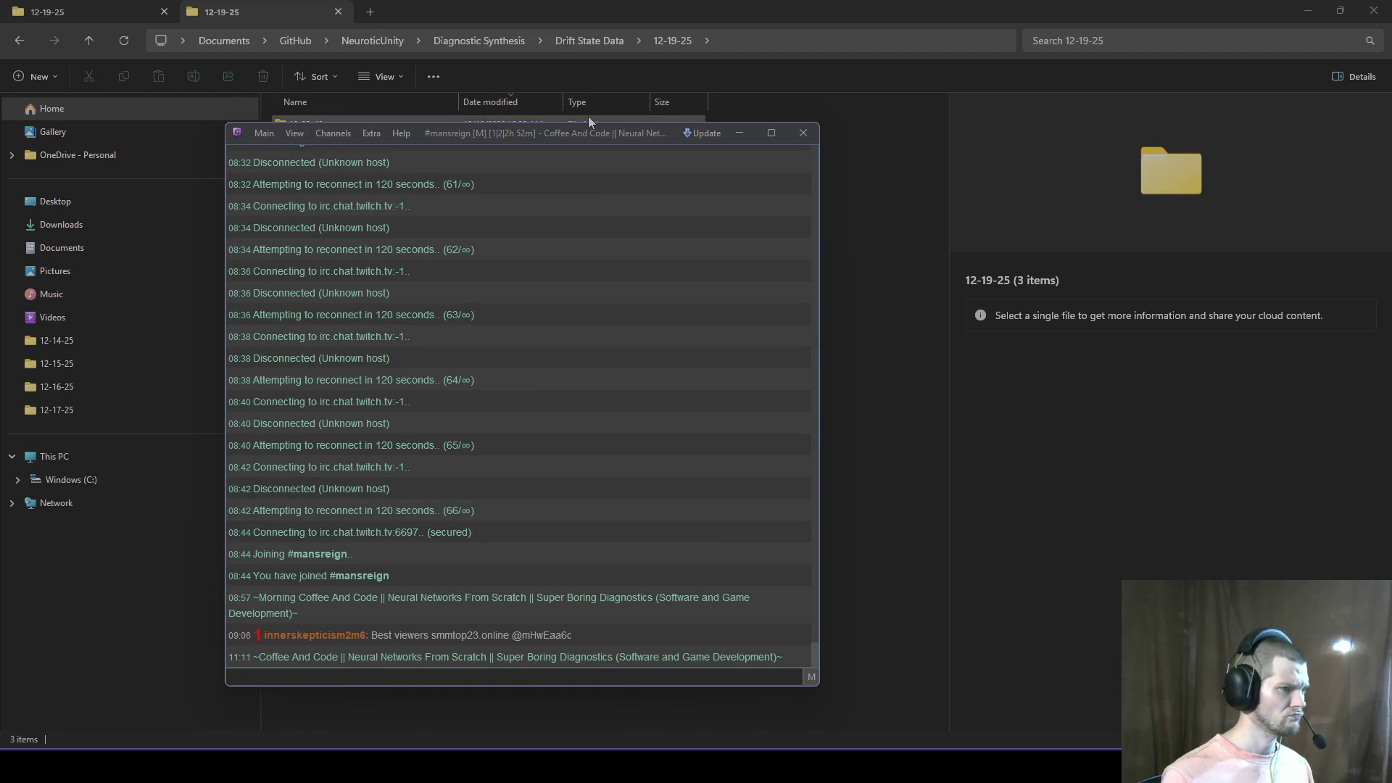
{"action": "left_click", "coordinate": [273, 135]}
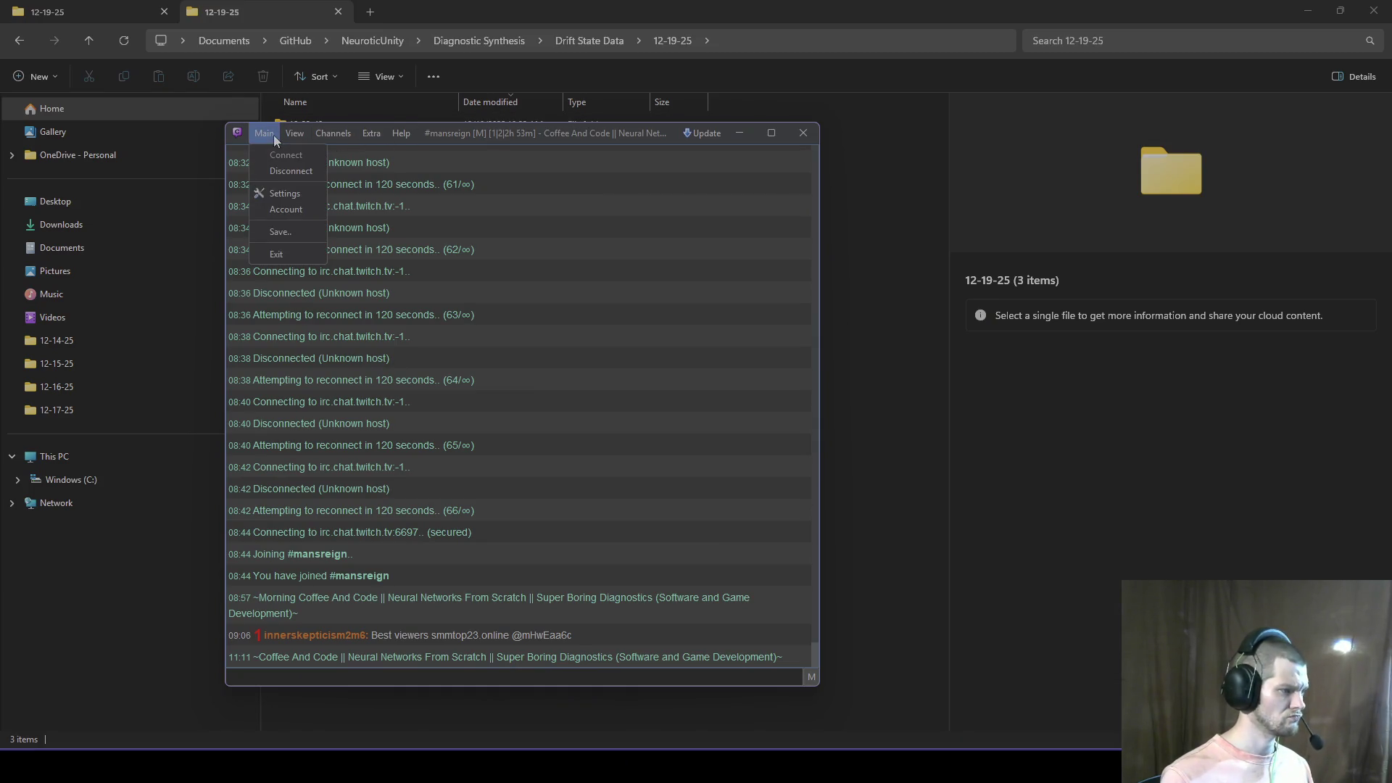
{"action": "left_click", "coordinate": [291, 192]}
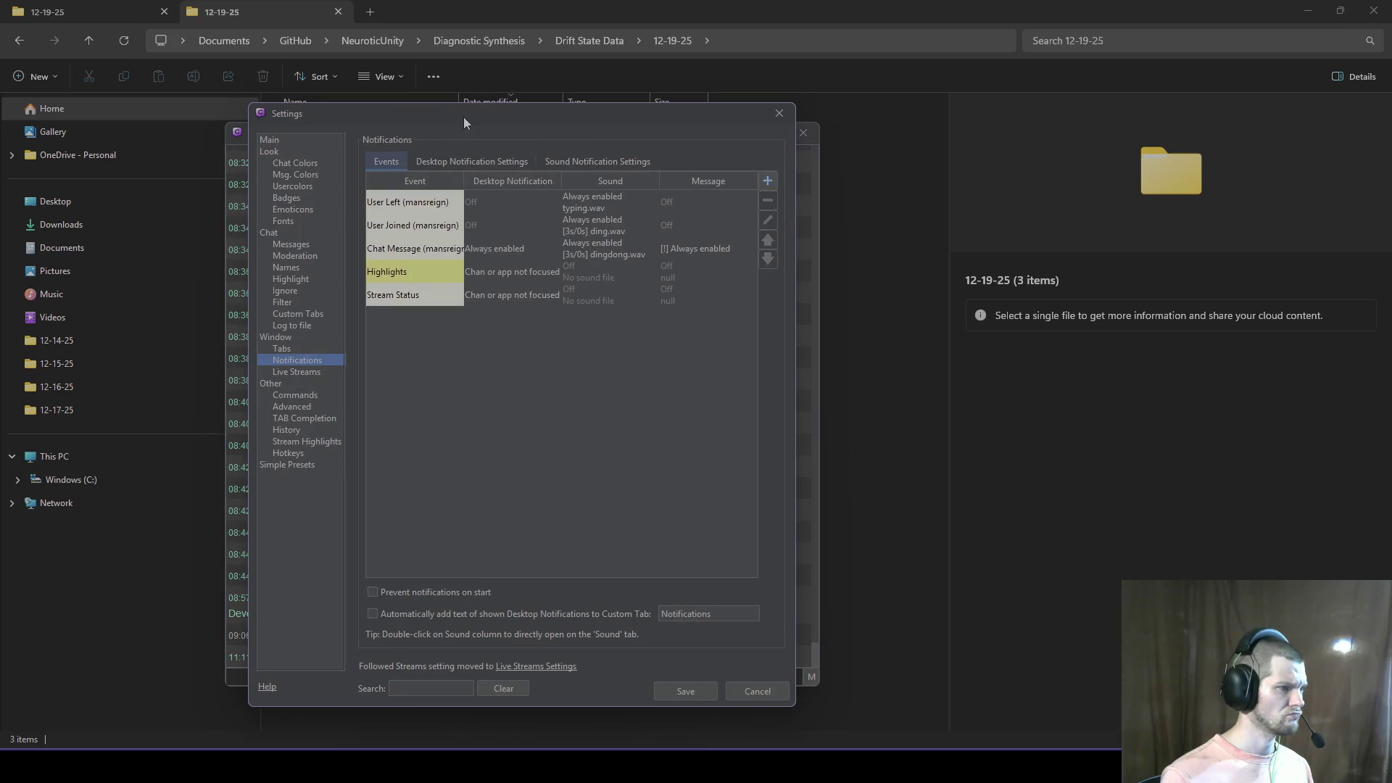
{"action": "left_click", "coordinate": [419, 205]}
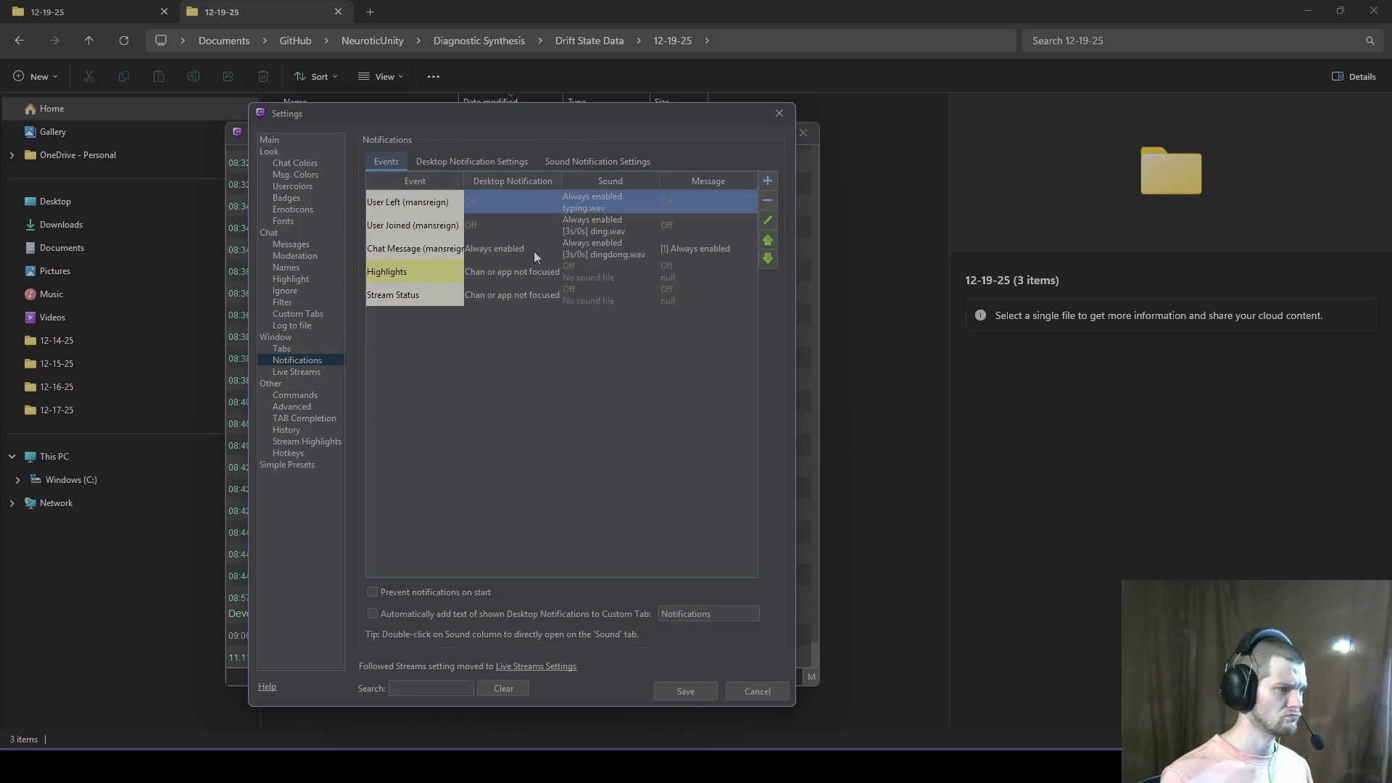
{"action": "left_click", "coordinate": [768, 203]}
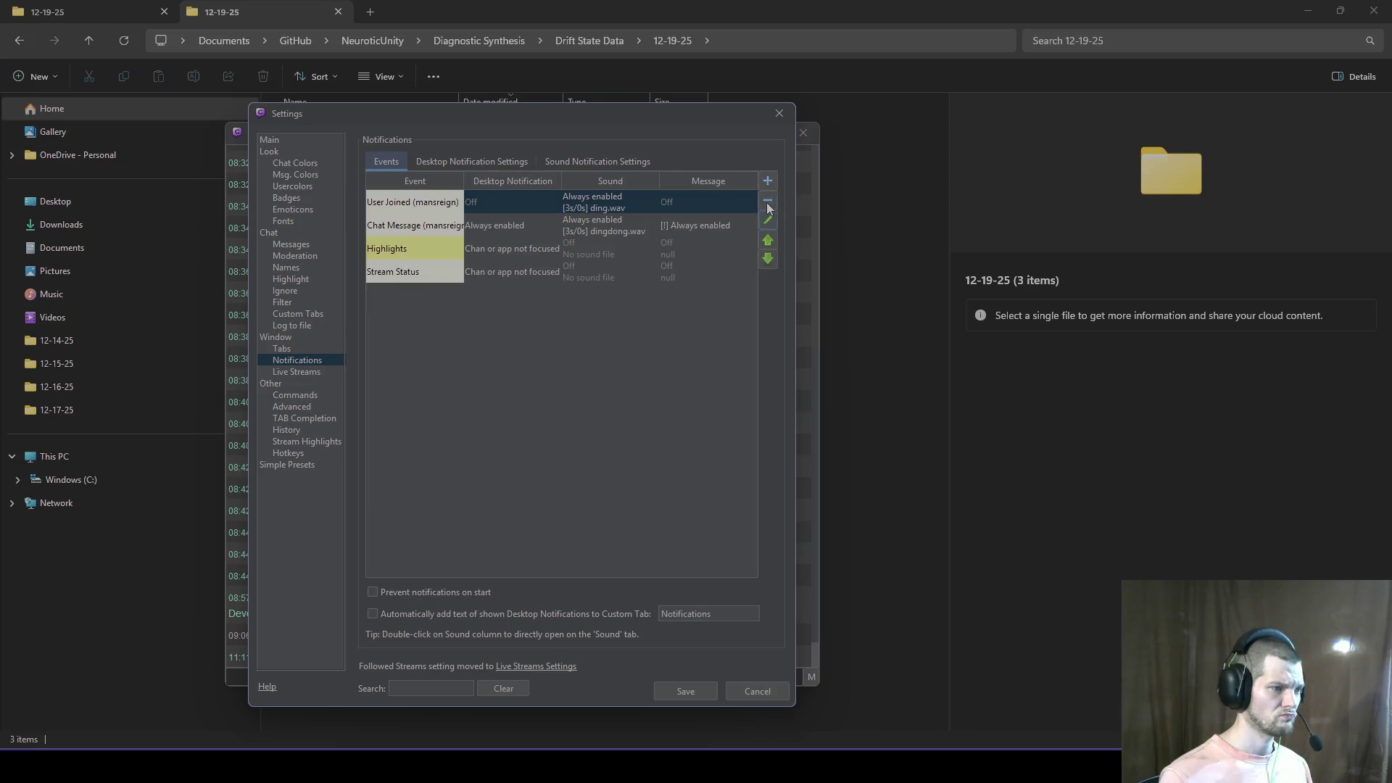
{"action": "left_click", "coordinate": [779, 113]}
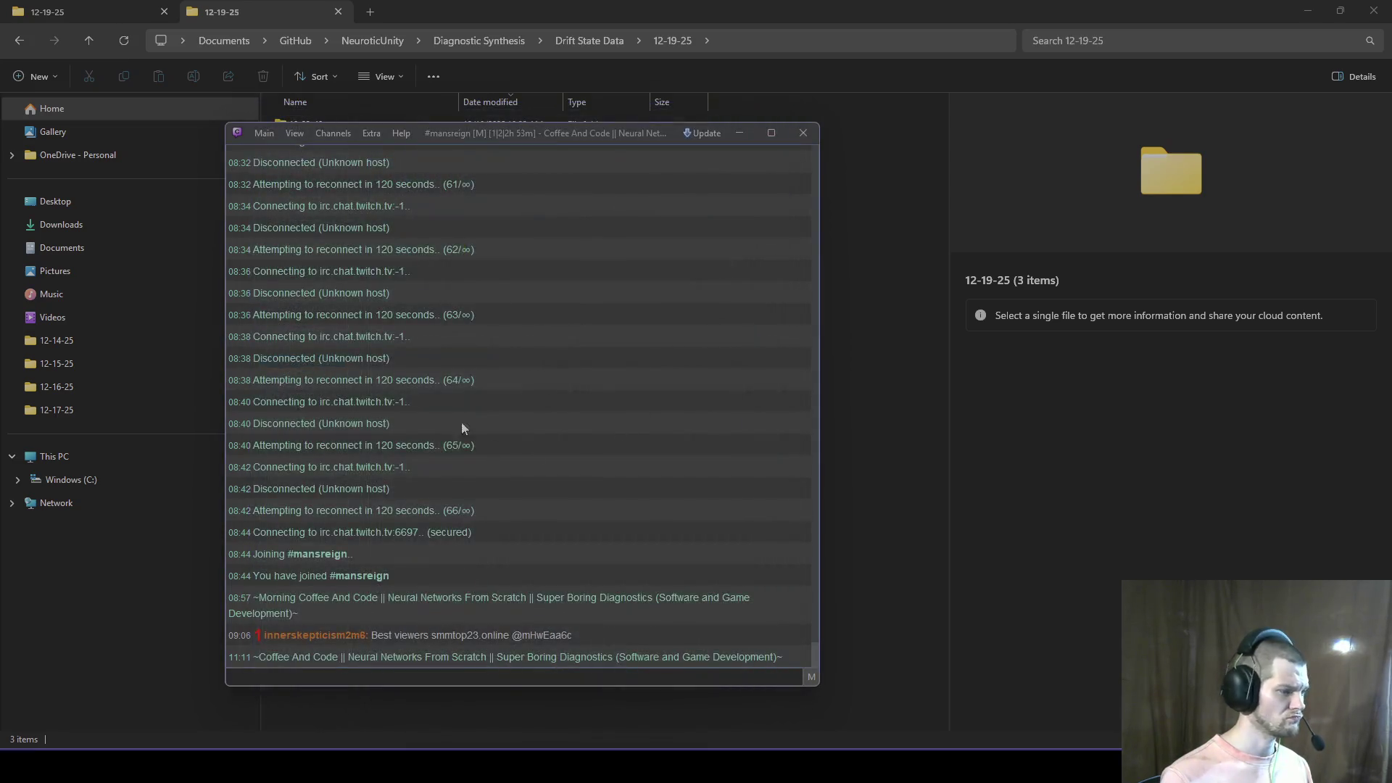
{"action": "left_click", "coordinate": [739, 133]}
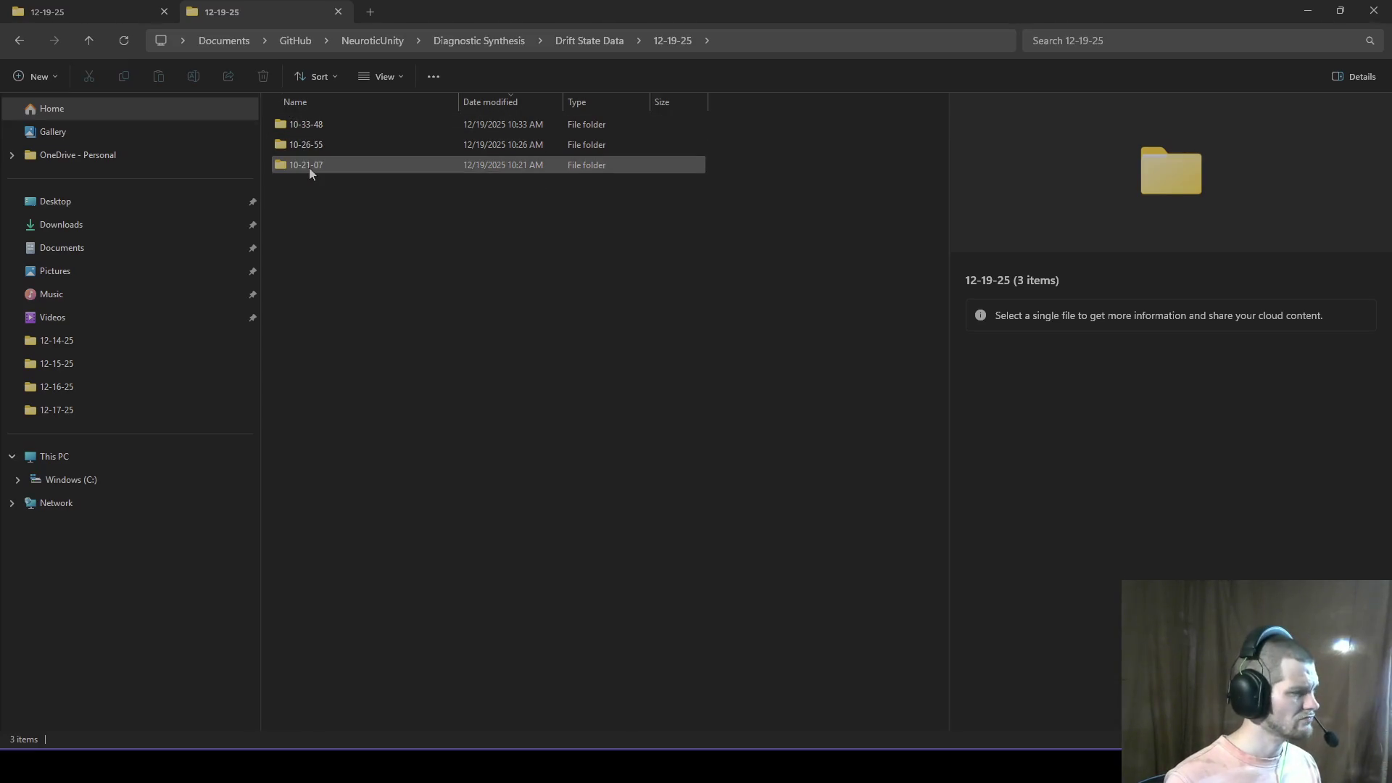
Step: Open the 10-33-48 run folder, scan the Unity console log, then open drift_data_2_6.node
{"action": "double_click", "coordinate": [329, 124]}
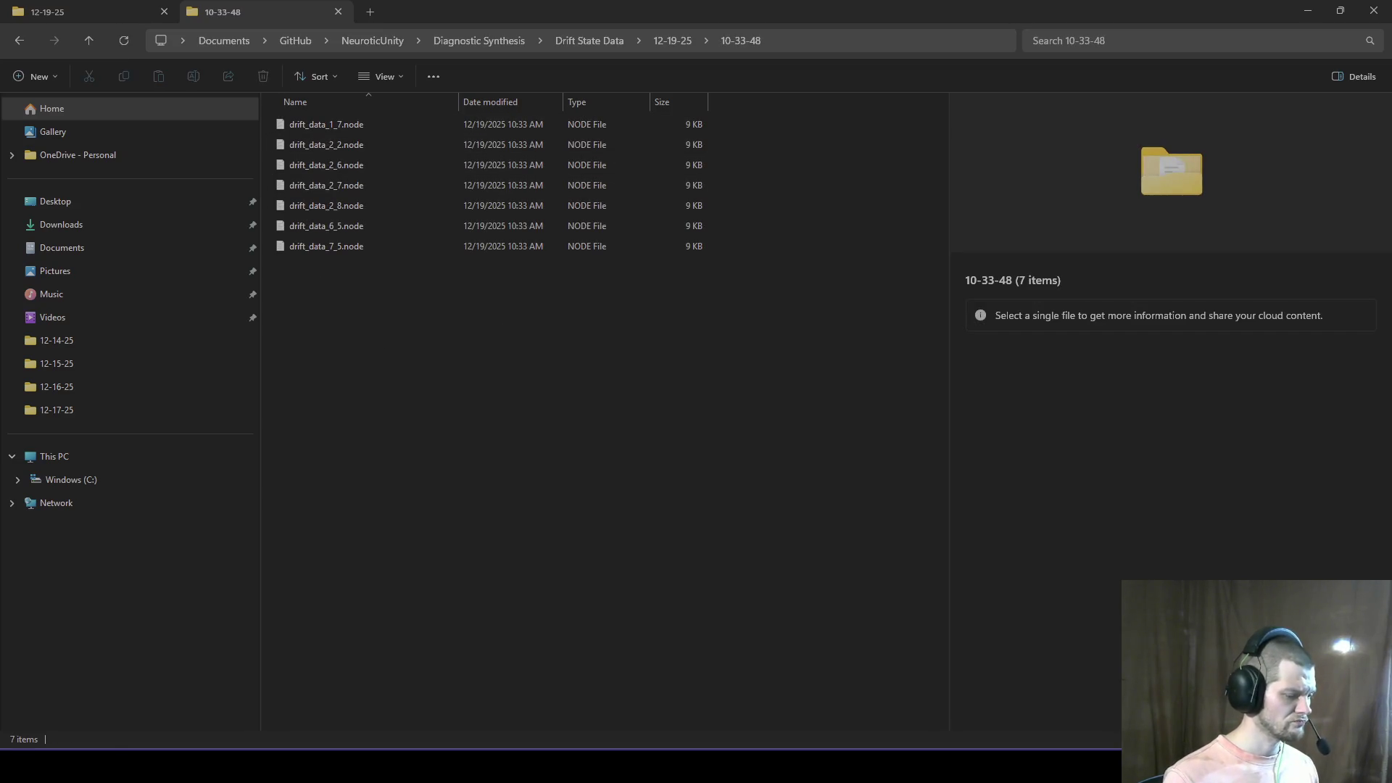
{"action": "key", "text": "alt+Tab"}
{"action": "scroll", "coordinate": [282, 538], "scroll_direction": "up", "scroll_amount": 1}
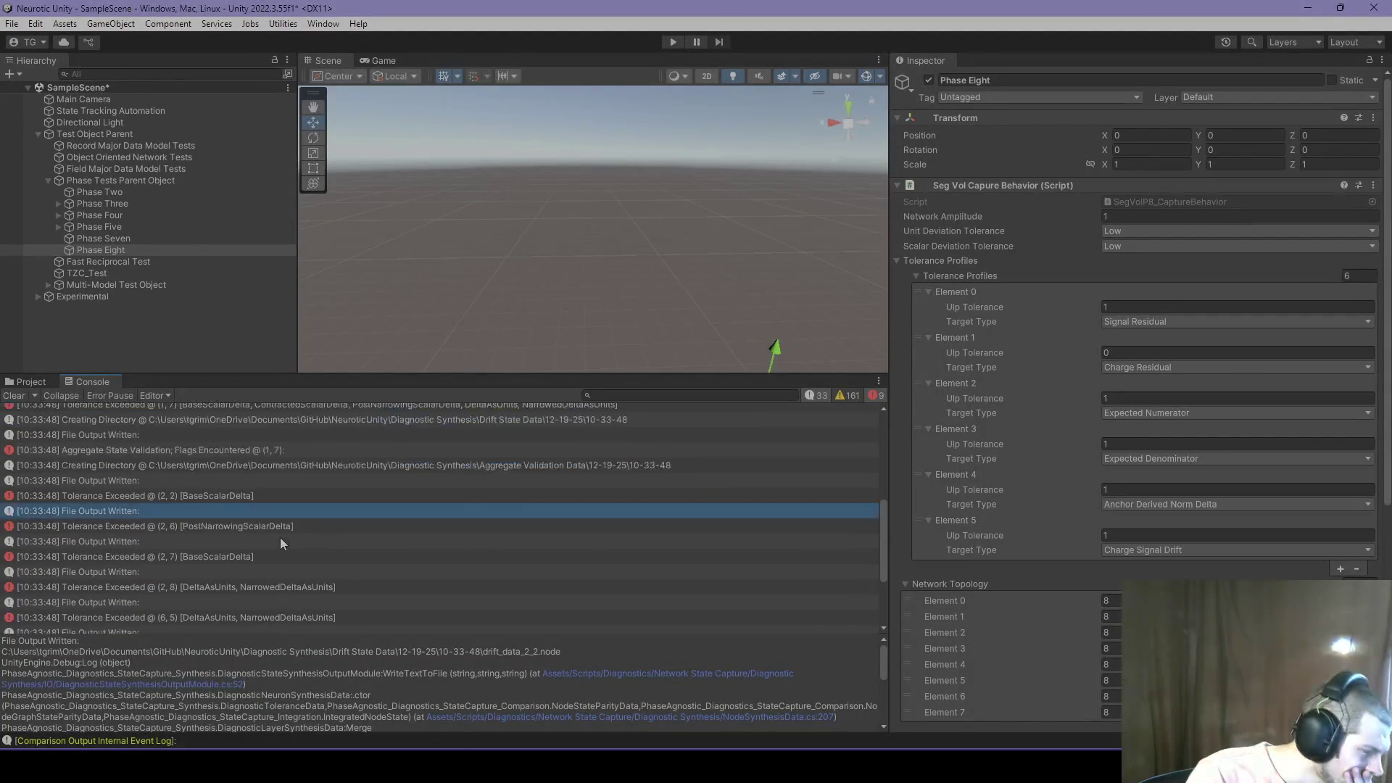
{"action": "scroll", "coordinate": [280, 537], "scroll_direction": "up", "scroll_amount": 2}
{"action": "scroll", "coordinate": [238, 547], "scroll_direction": "down", "scroll_amount": 3}
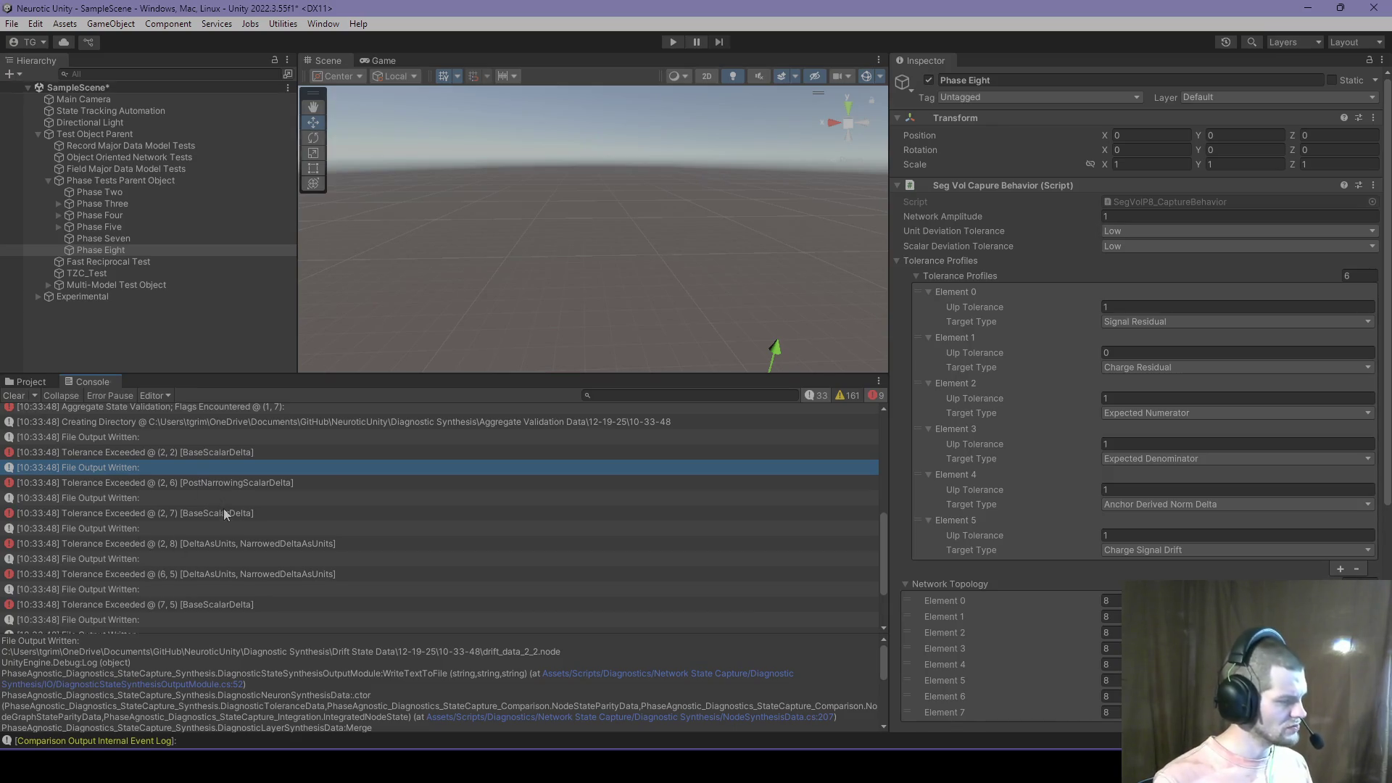
{"action": "scroll", "coordinate": [224, 513], "scroll_direction": "down", "scroll_amount": 5}
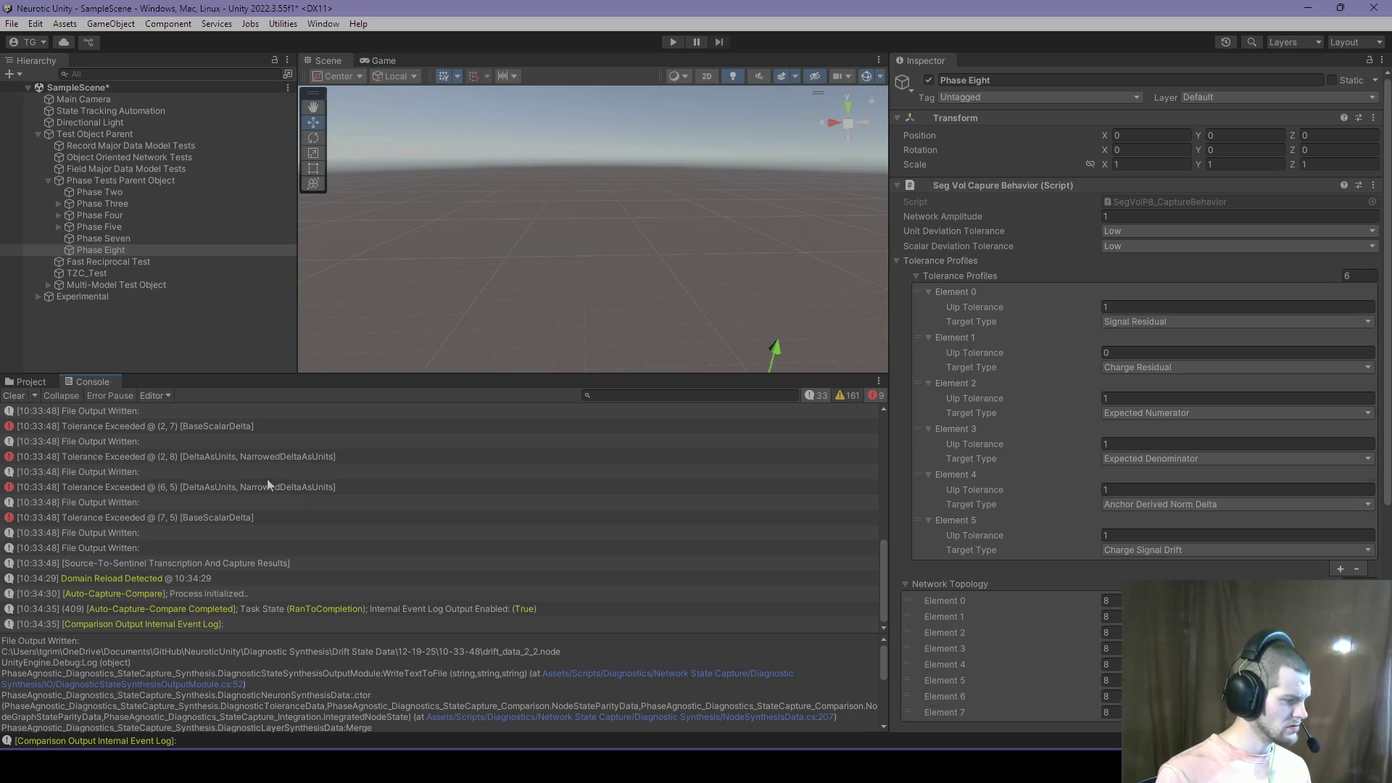
{"action": "scroll", "coordinate": [229, 500], "scroll_direction": "up", "scroll_amount": 5}
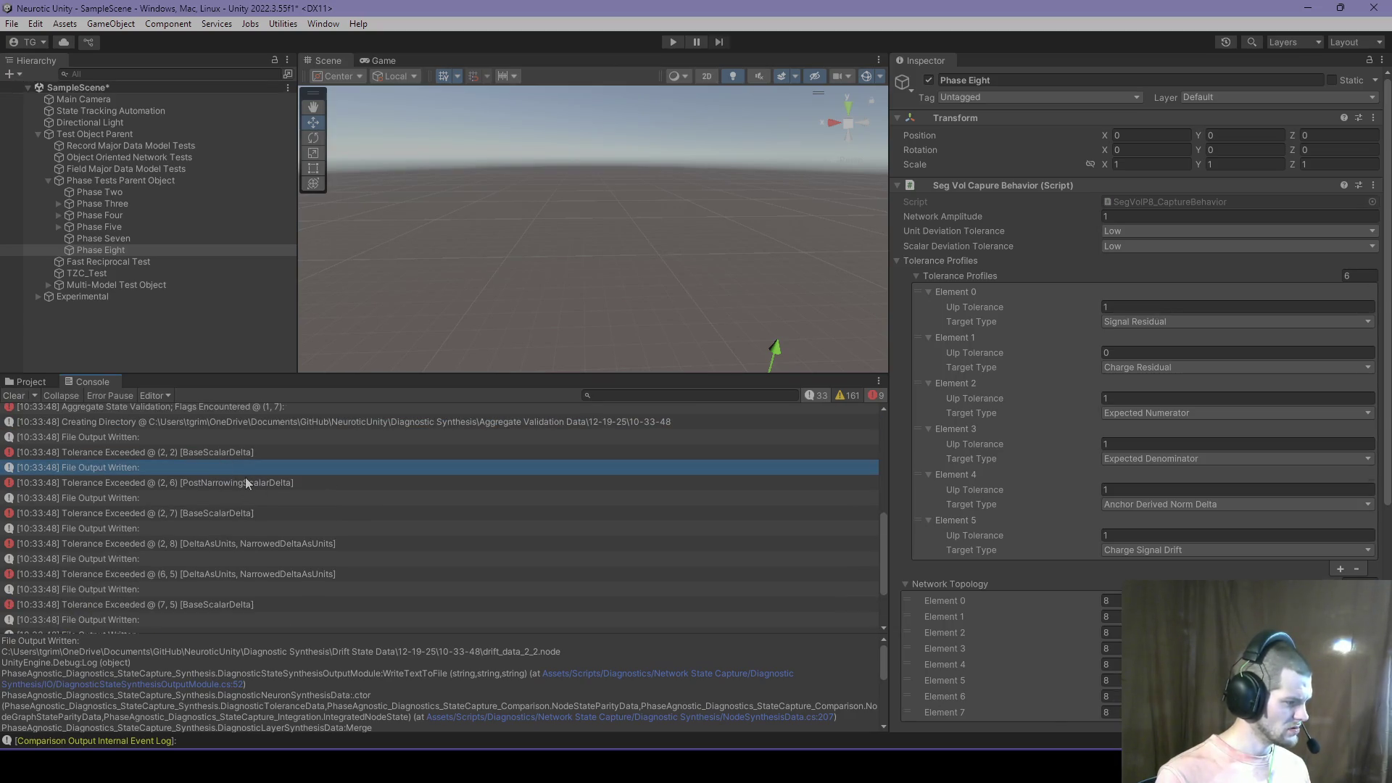
{"action": "key", "text": "alt+Tab"}
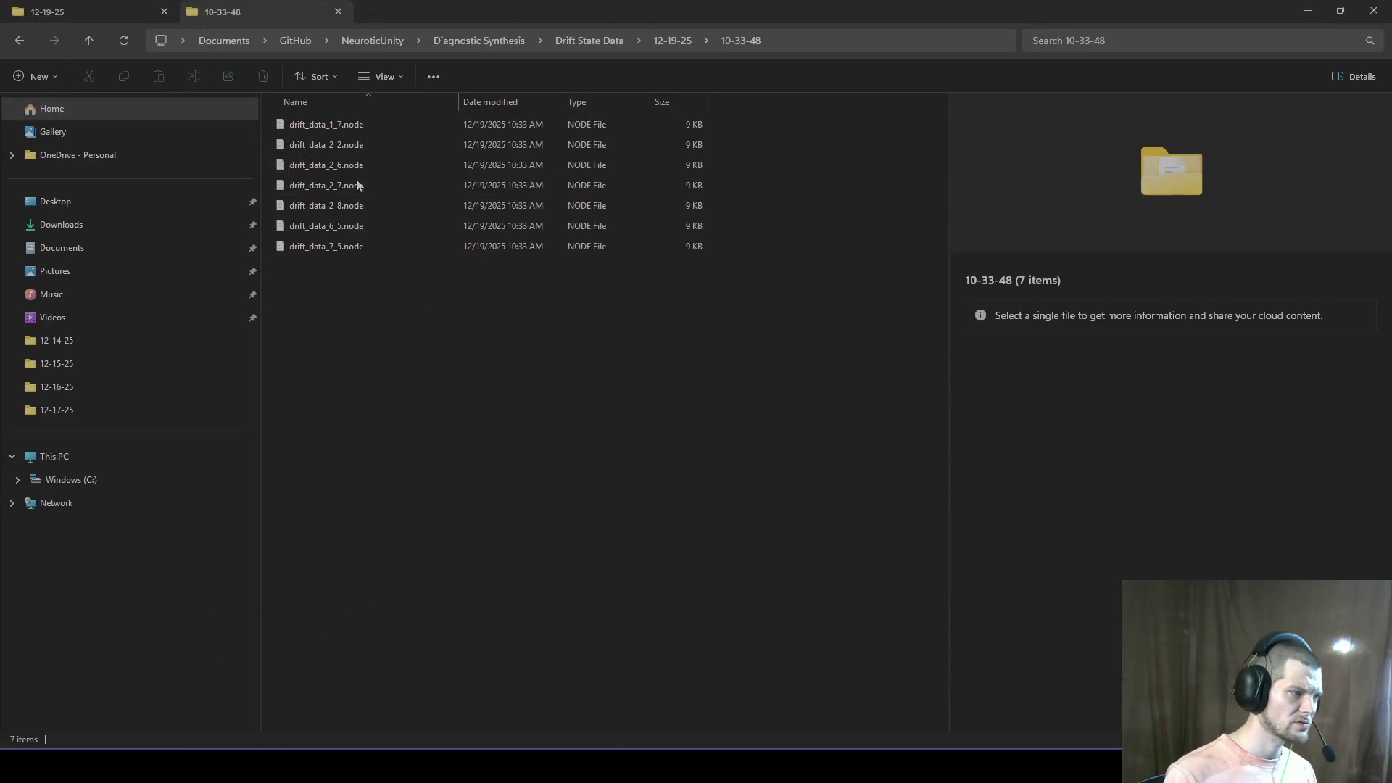
{"action": "double_click", "coordinate": [359, 172]}
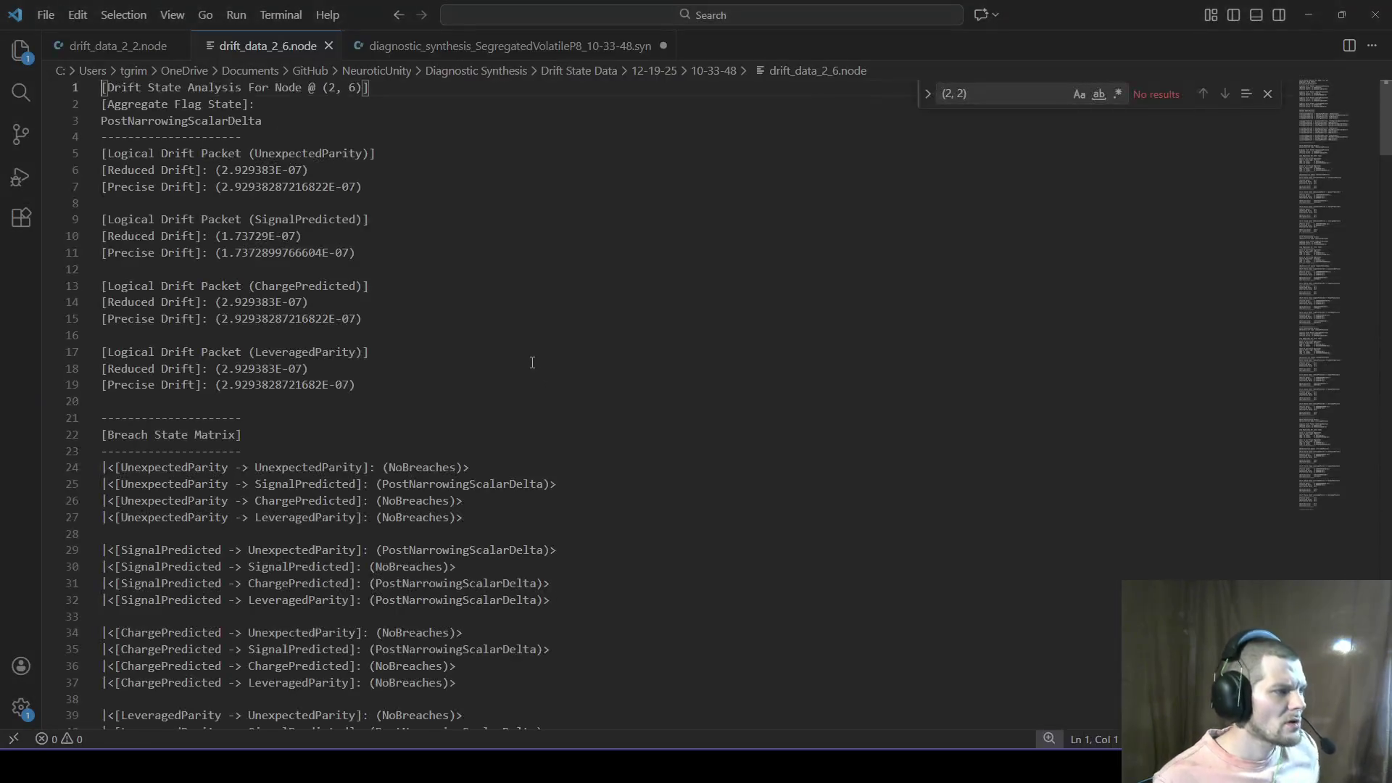
Step: Inspect Unity's Aggregate State Validation and node (2, 6) Tolerance Exceeded console entries
{"action": "key", "text": "alt+Tab"}
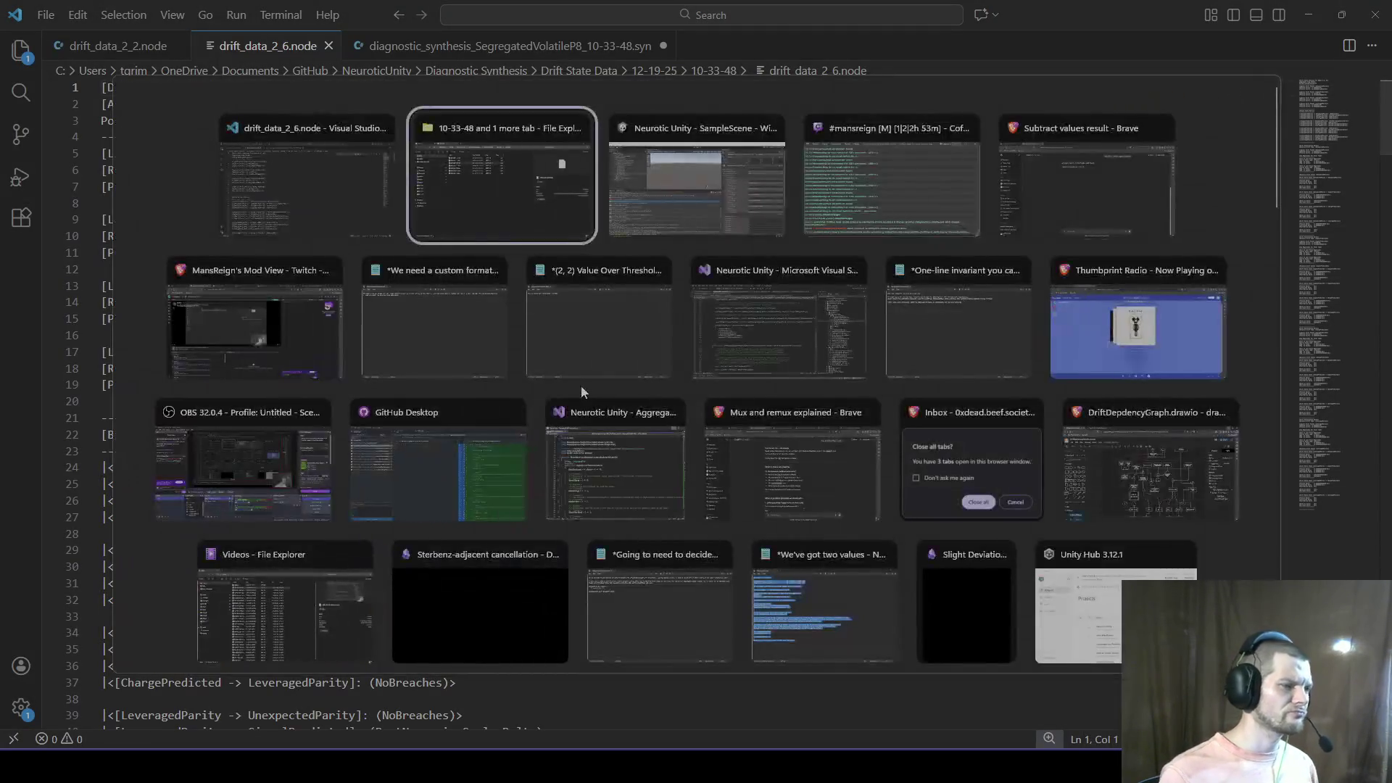
{"action": "key", "text": "Tab"}
{"action": "scroll", "coordinate": [281, 594], "scroll_direction": "up", "scroll_amount": 2}
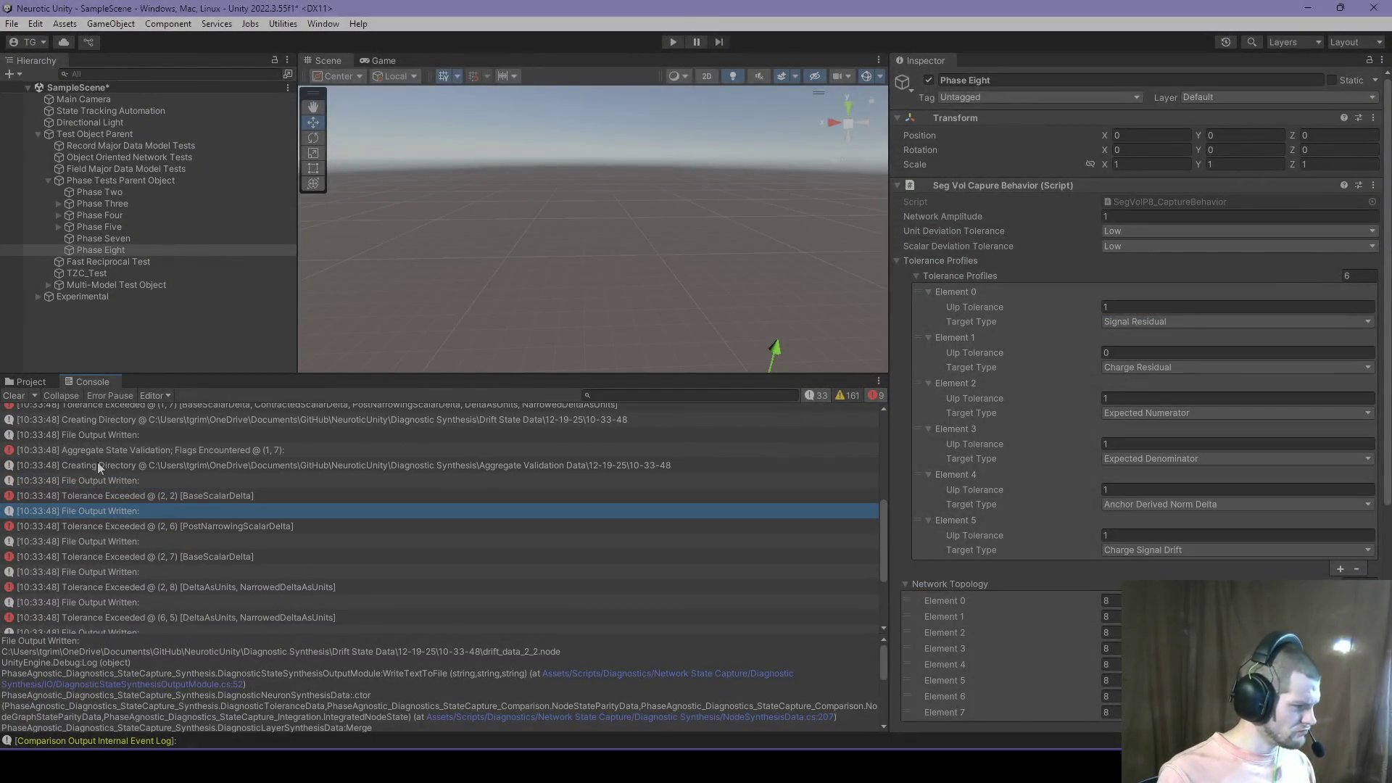
{"action": "left_click", "coordinate": [259, 452]}
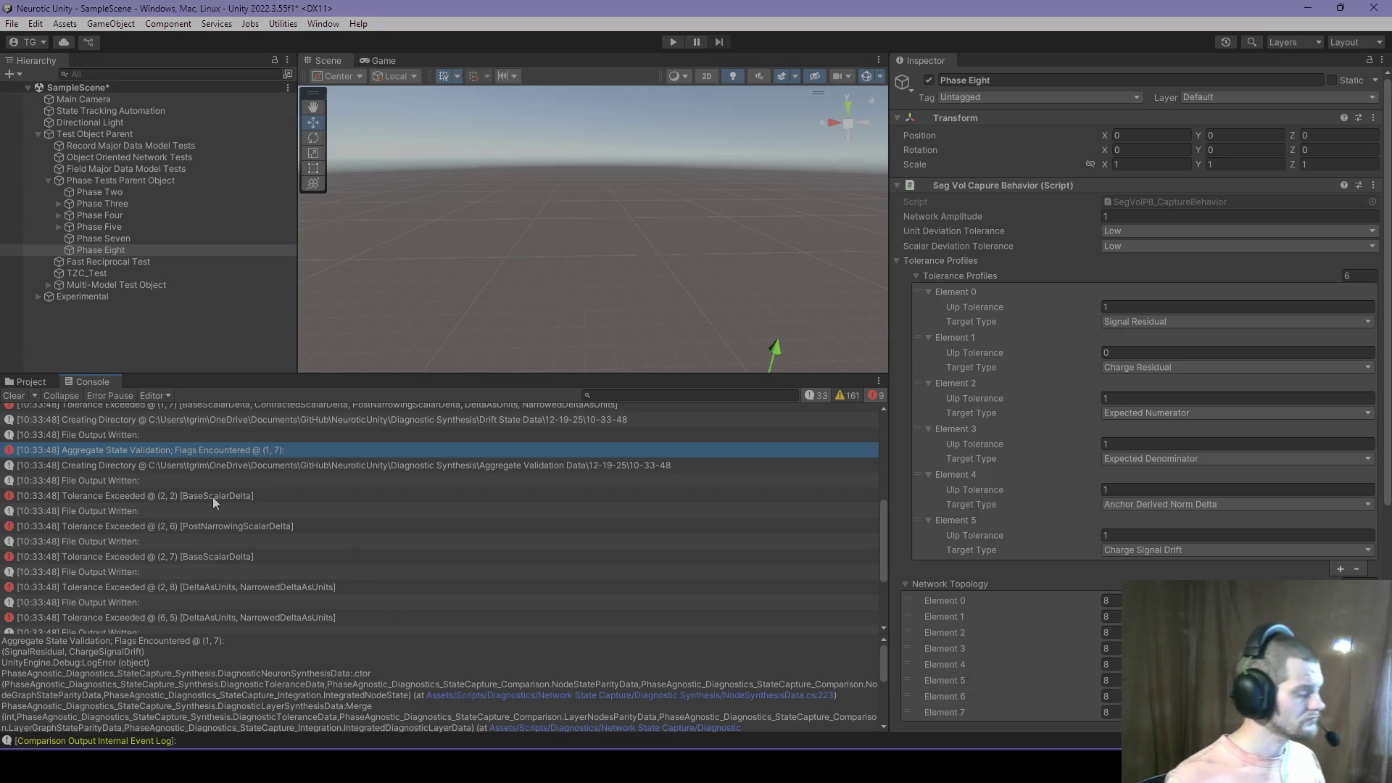
{"action": "left_click", "coordinate": [223, 526]}
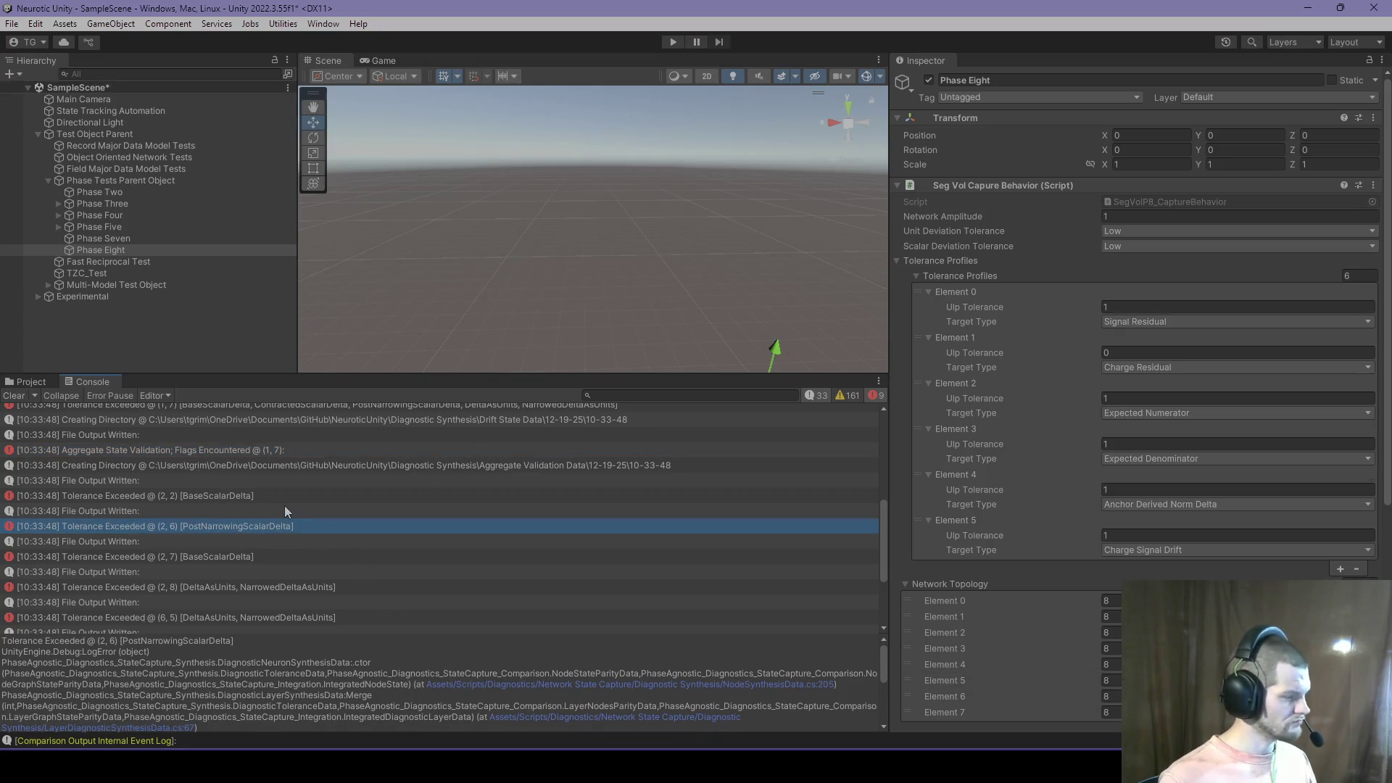
Step: Show drift_data_2_6.node with C# syntax colouring, review it, and return to Unity
{"action": "key", "text": "alt+Tab"}
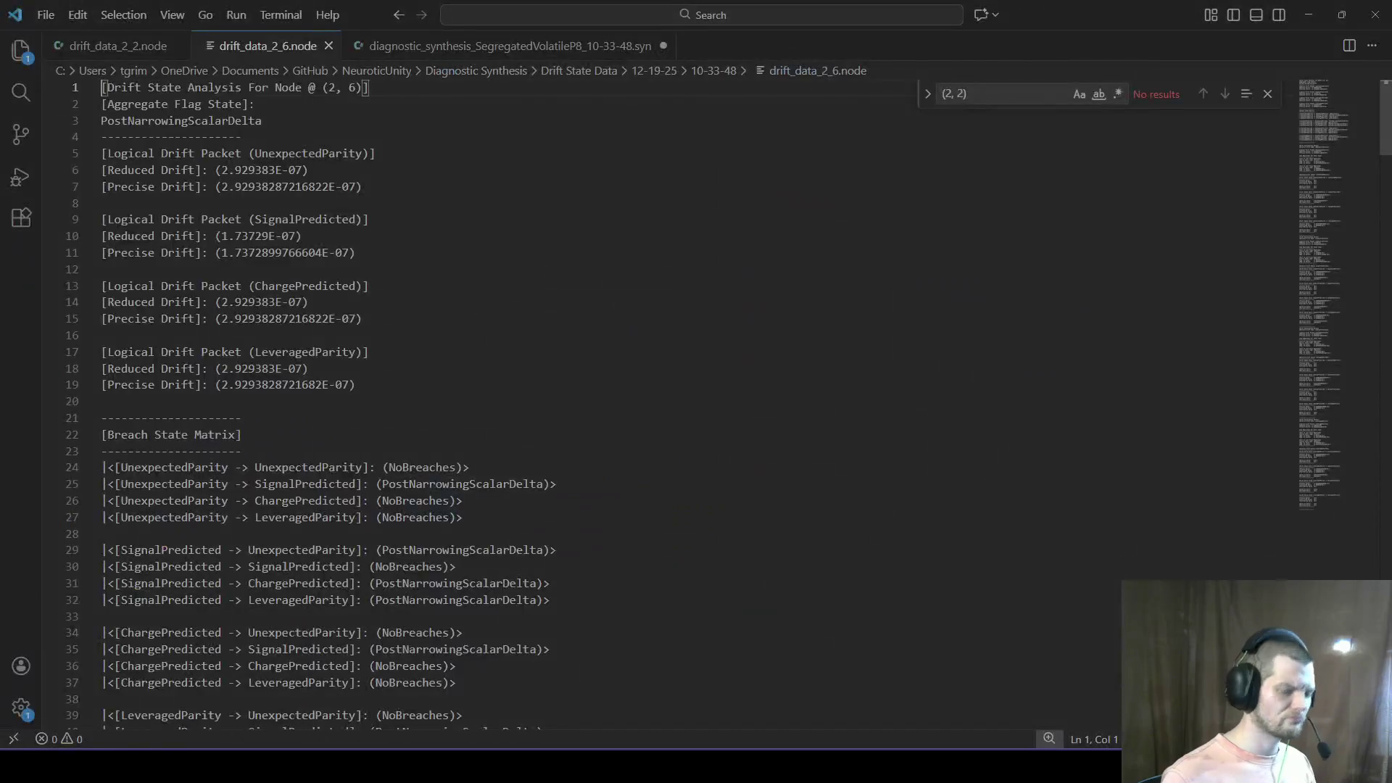
{"action": "key", "text": "ctrl+k"}
{"action": "key", "text": "m"}
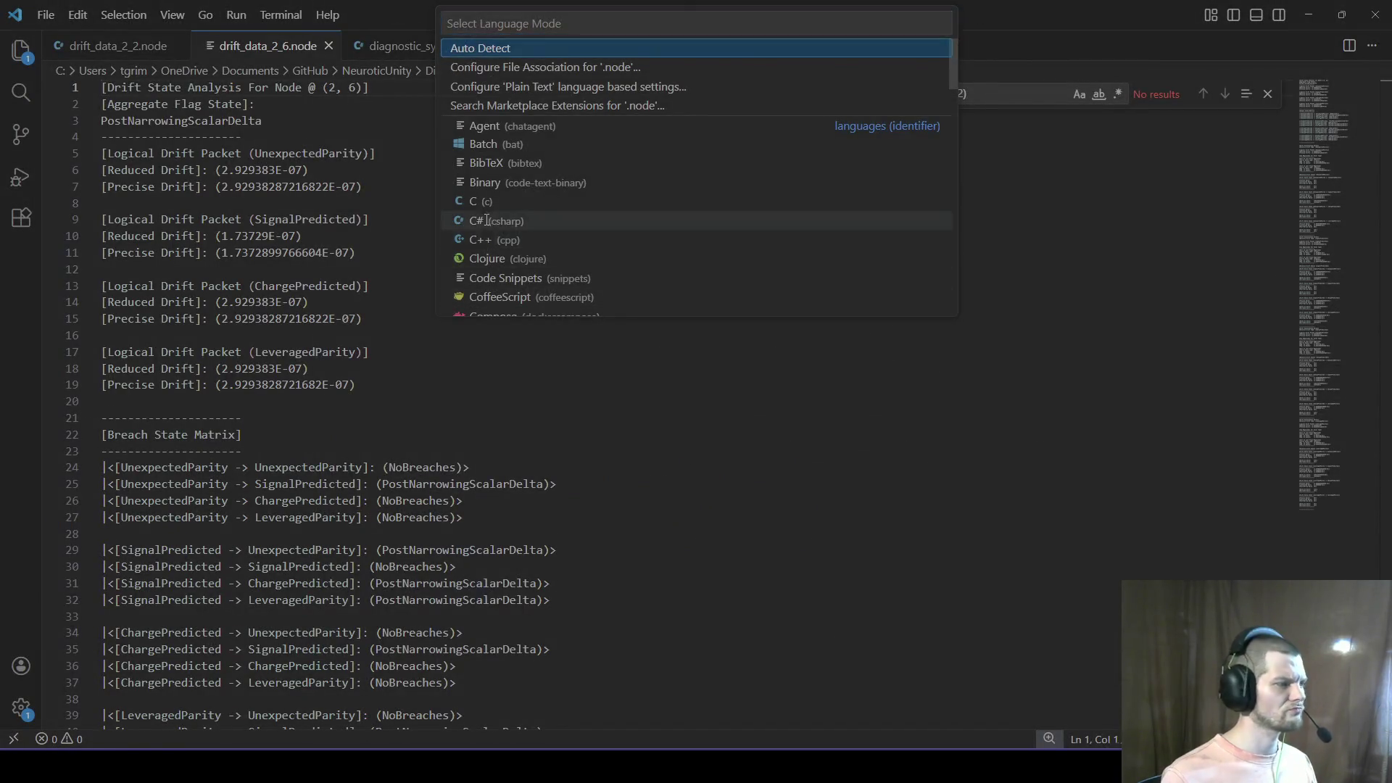
{"action": "left_click", "coordinate": [674, 430]}
{"action": "scroll", "coordinate": [473, 341], "scroll_direction": "down", "scroll_amount": 10}
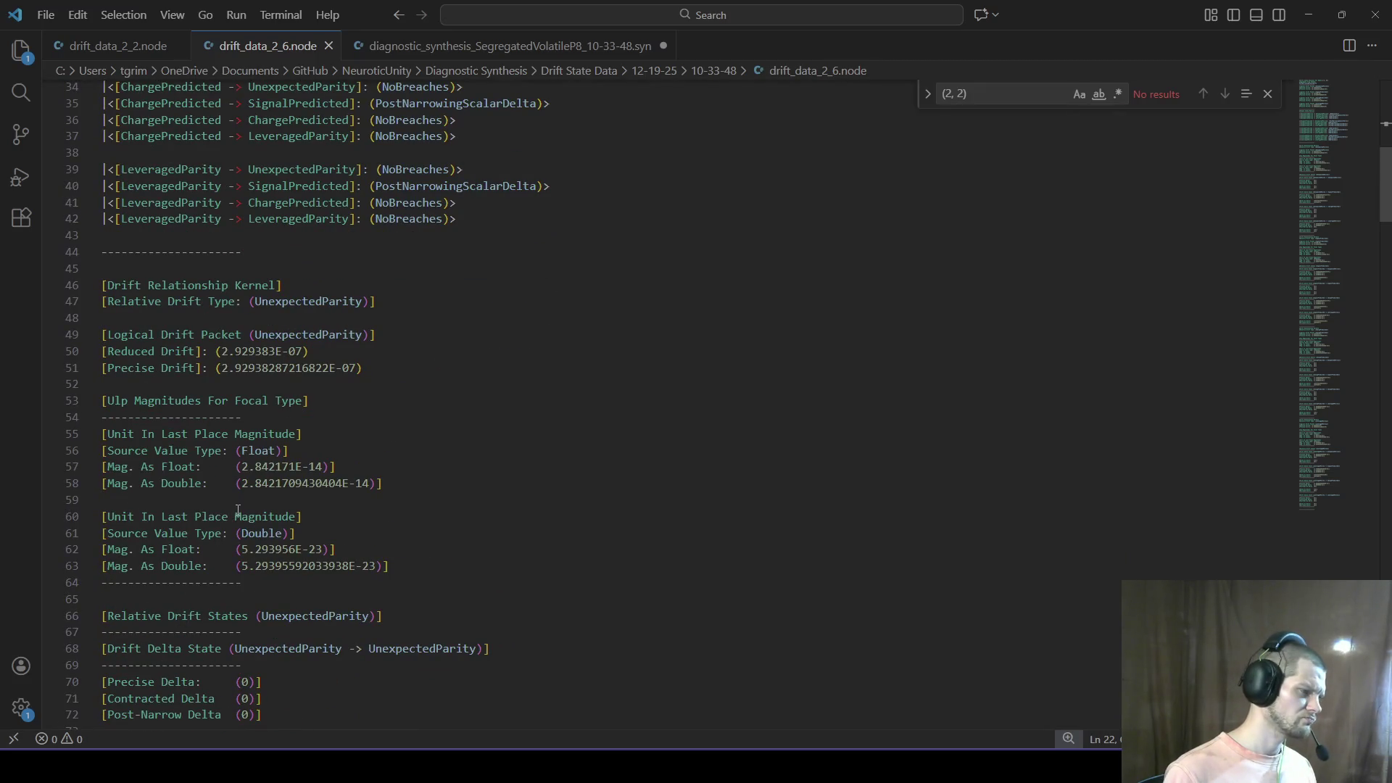
{"action": "scroll", "coordinate": [419, 440], "scroll_direction": "up", "scroll_amount": 3}
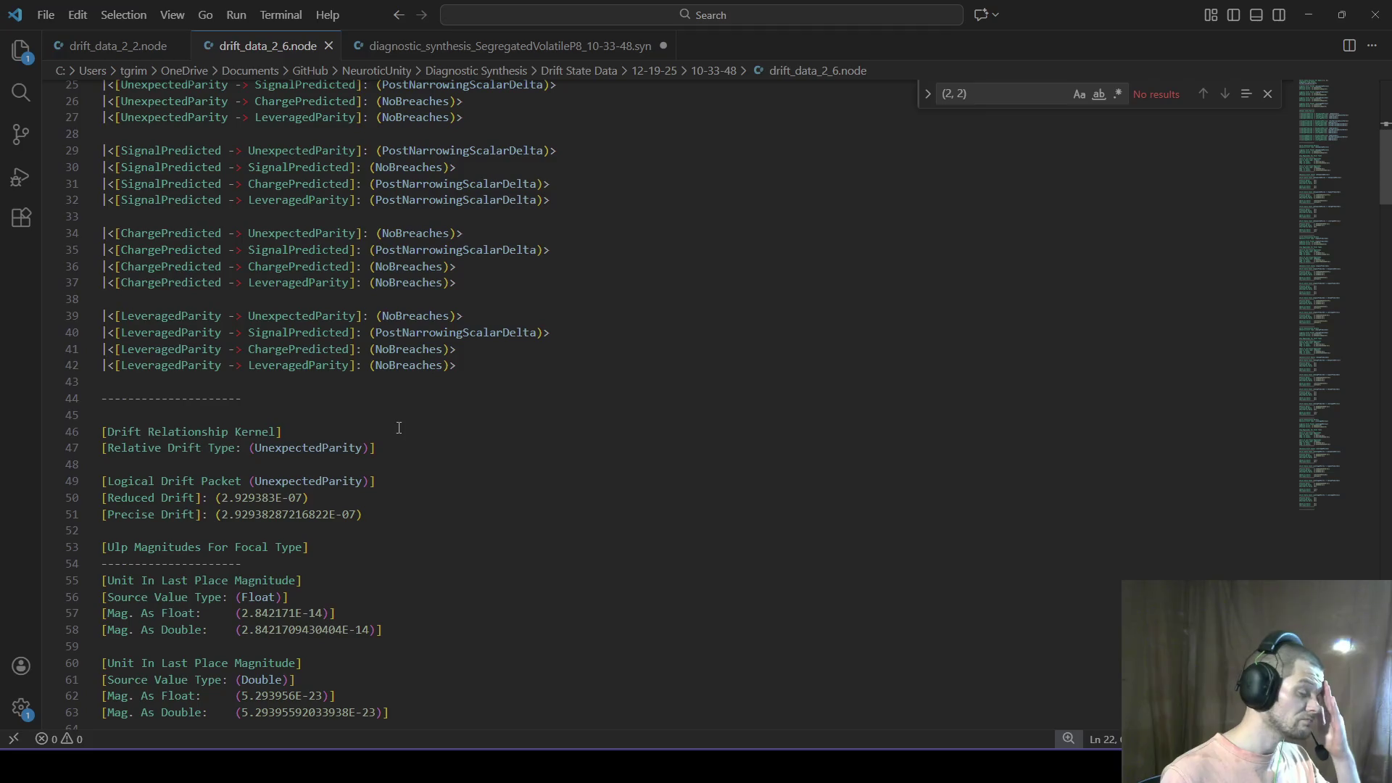
{"action": "scroll", "coordinate": [396, 427], "scroll_direction": "up", "scroll_amount": 8}
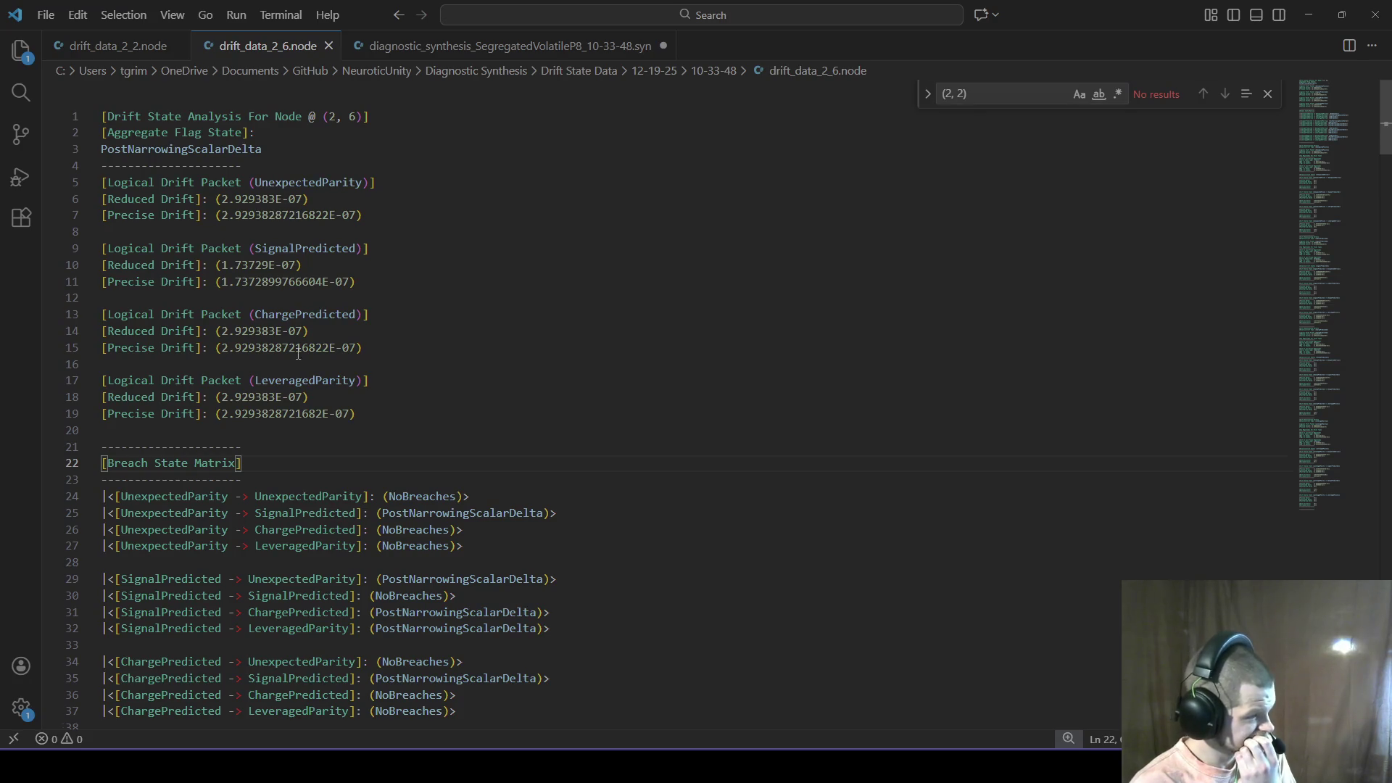
{"action": "mouse_move", "coordinate": [548, 765]}
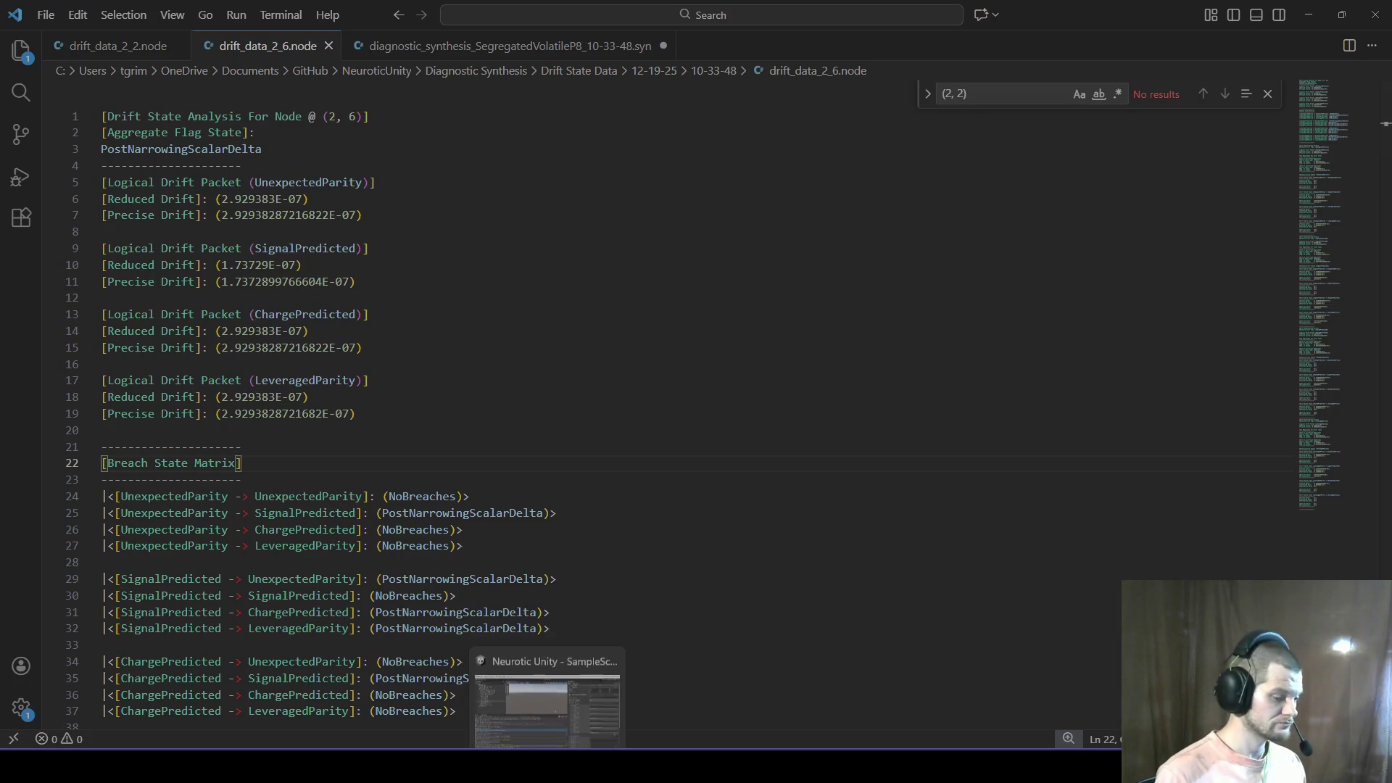
{"action": "left_click", "coordinate": [547, 715]}
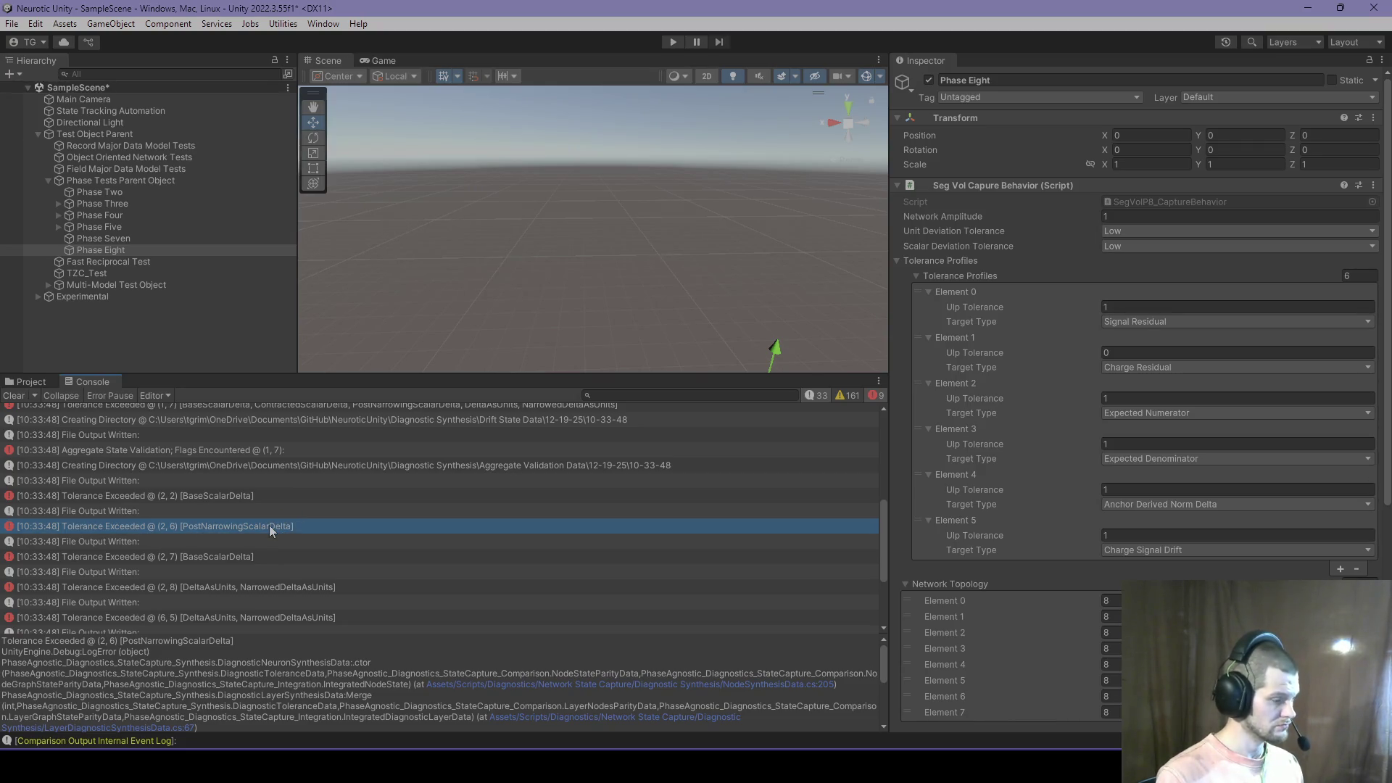
Step: Open the NodeSynthesisData.cs code that logs the node (2, 6) tolerance error
{"action": "double_click", "coordinate": [408, 499]}
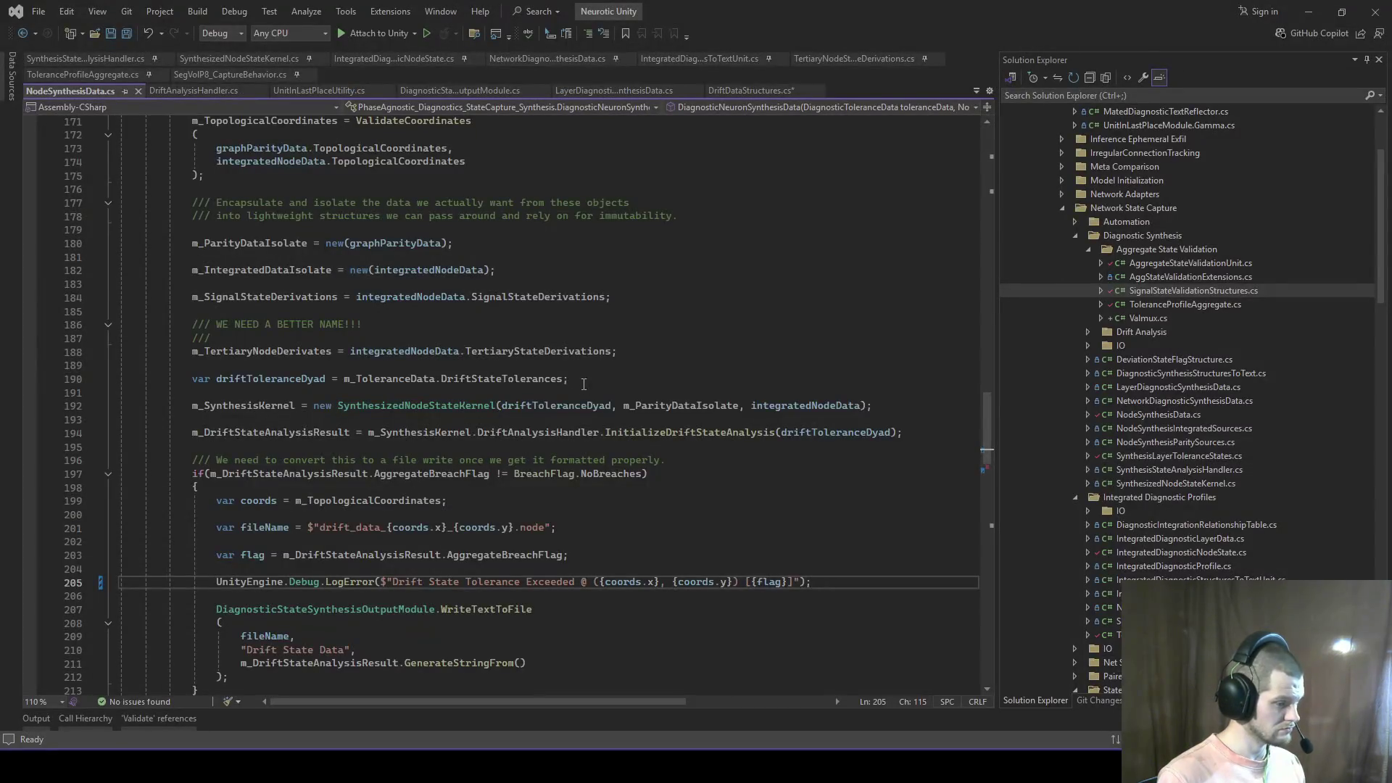
{"action": "scroll", "coordinate": [585, 385], "scroll_direction": "down", "scroll_amount": 1}
{"action": "key", "text": "alt+Tab"}
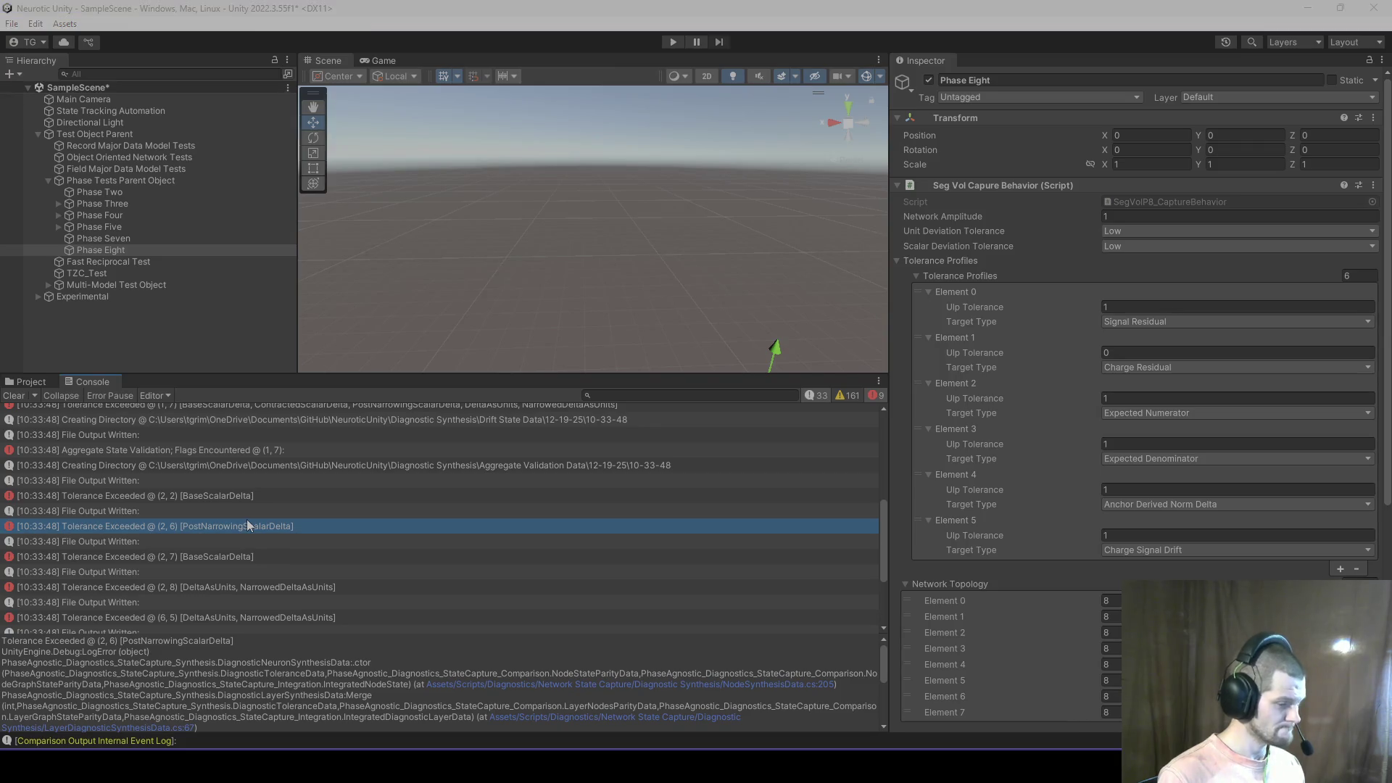
{"action": "key", "text": "alt+Tab"}
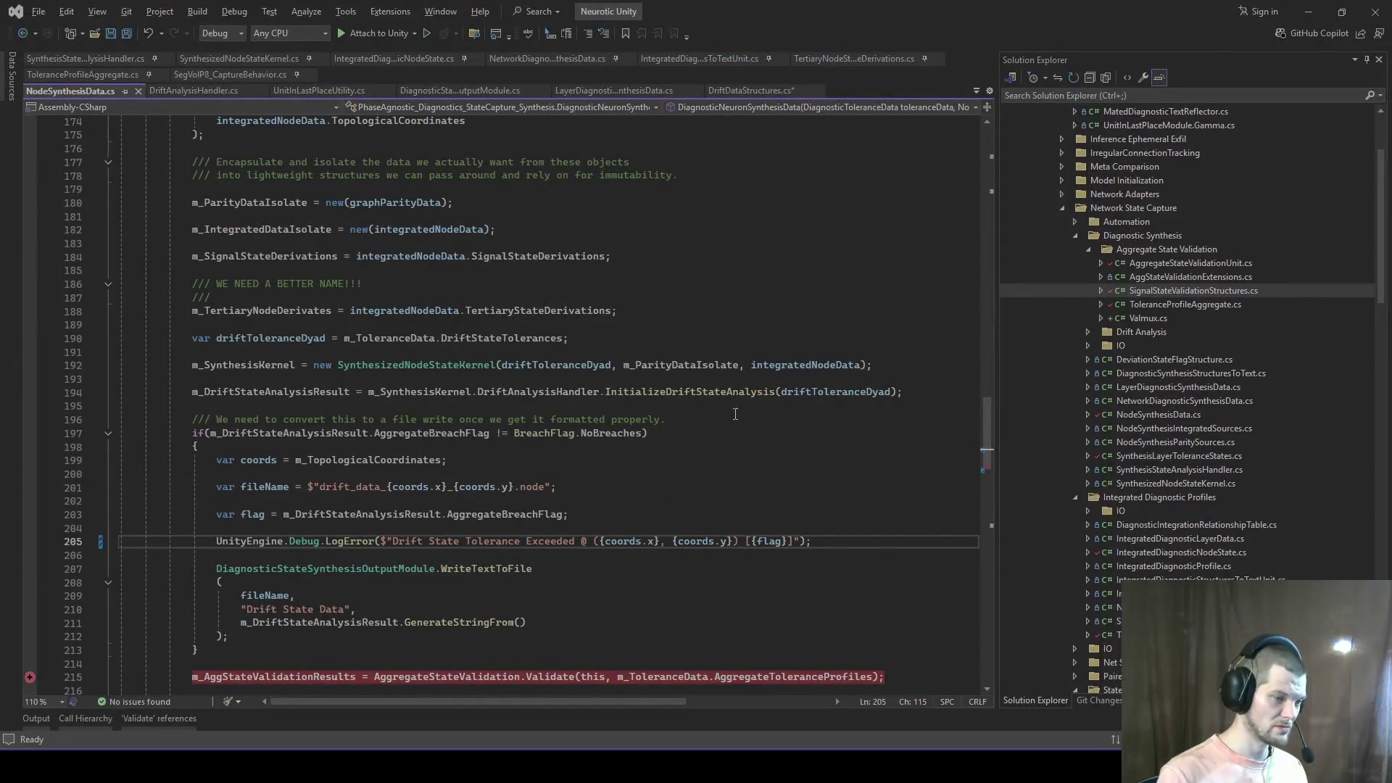
Step: Go to InitializeDriftStateAnalysis's definition and scroll to QueryDriftDeltaScalars in DriftAnalysisHandler.cs
{"action": "right_click", "coordinate": [721, 394]}
{"action": "left_click", "coordinate": [769, 395]}
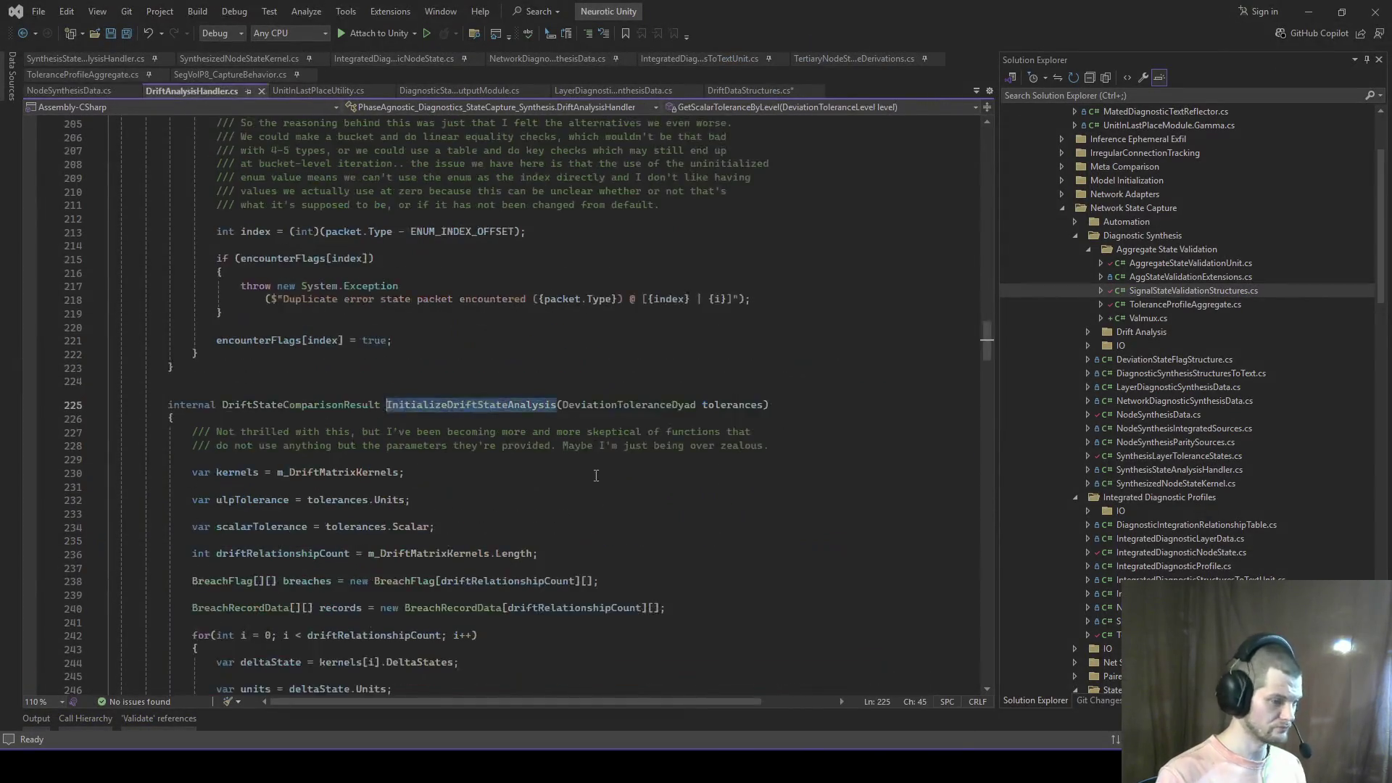
{"action": "scroll", "coordinate": [585, 469], "scroll_direction": "down", "scroll_amount": 20}
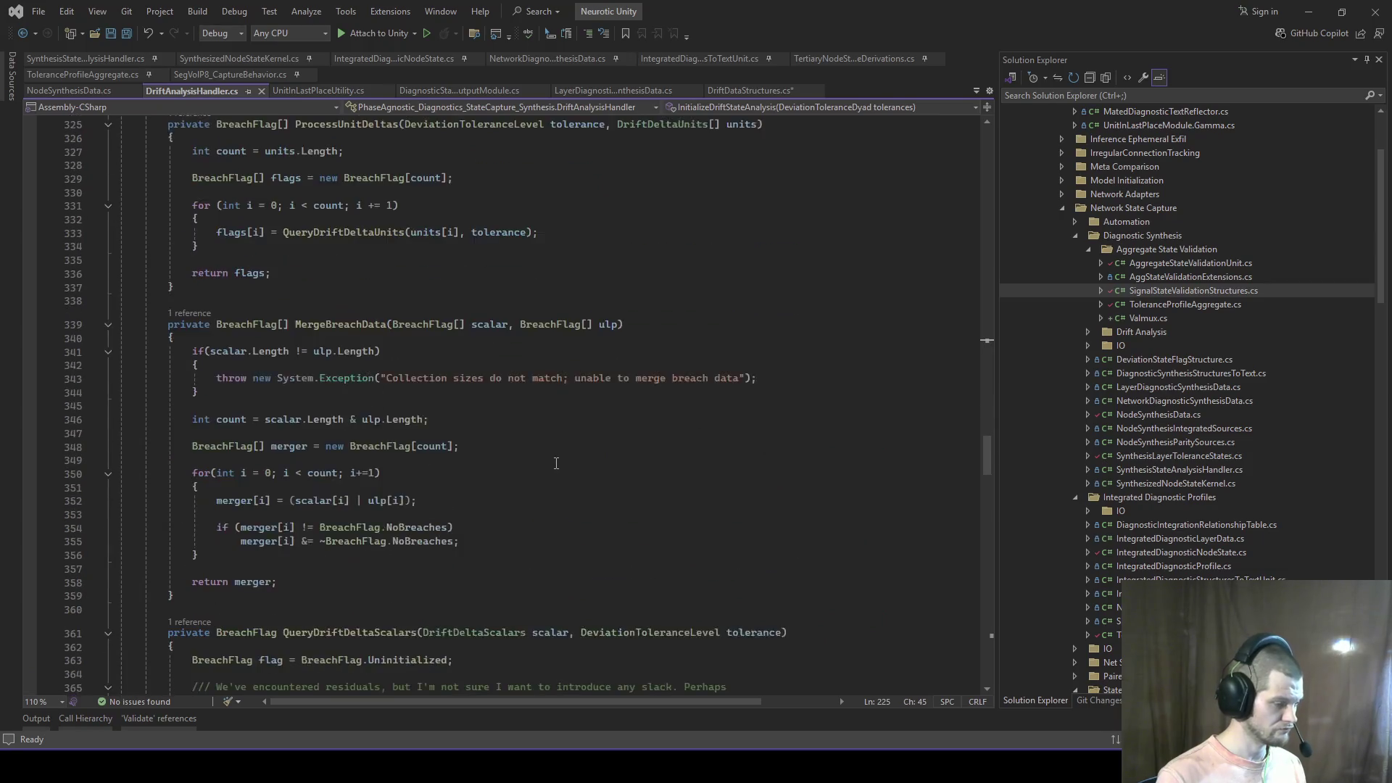
{"action": "scroll", "coordinate": [555, 465], "scroll_direction": "down", "scroll_amount": 12}
{"action": "scroll", "coordinate": [556, 465], "scroll_direction": "down", "scroll_amount": 10}
{"action": "scroll", "coordinate": [544, 470], "scroll_direction": "up", "scroll_amount": 20}
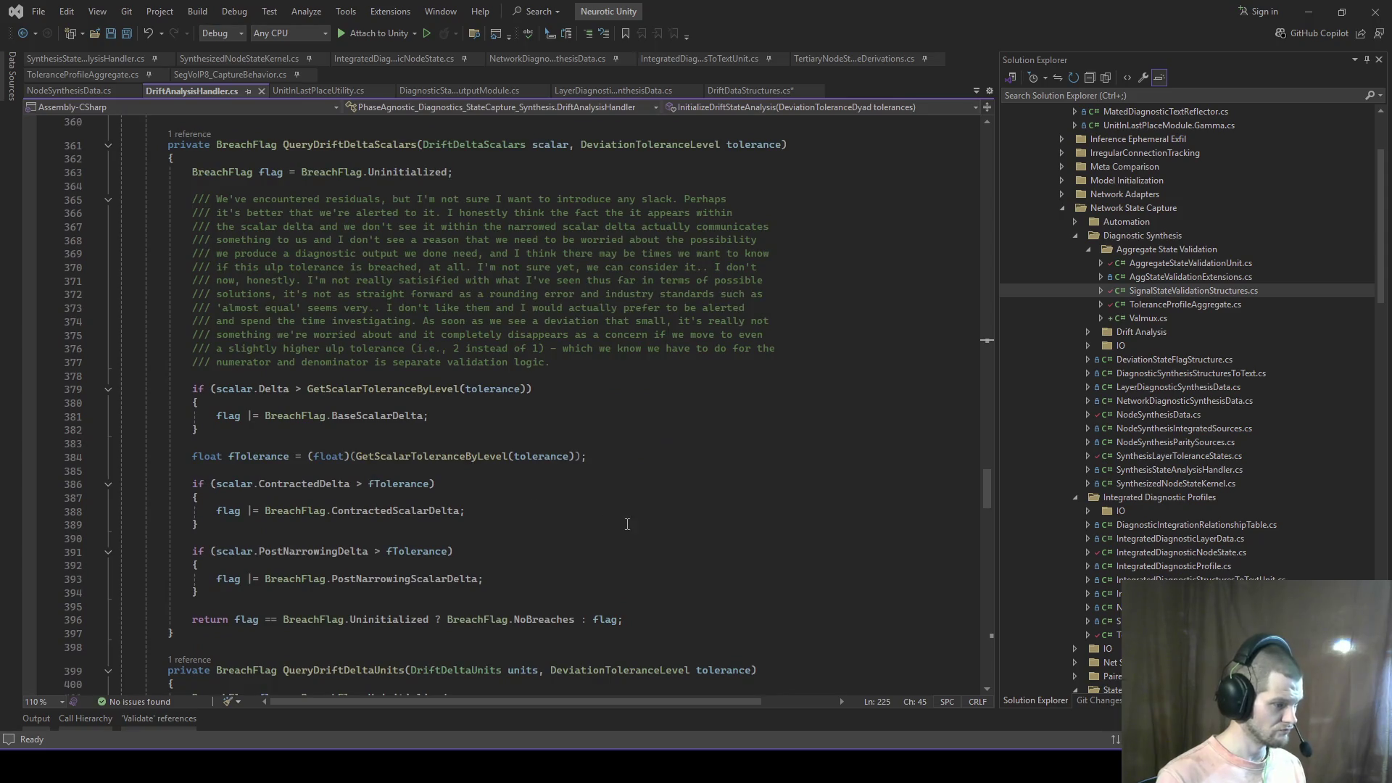
{"action": "scroll", "coordinate": [593, 503], "scroll_direction": "down", "scroll_amount": 2}
Step: Start a '/// We're getting' comment on line 383, then erase it and move to Notepad
{"action": "left_click", "coordinate": [292, 364]}
{"action": "key", "text": "Return"}
{"action": "type", "text": "///"}
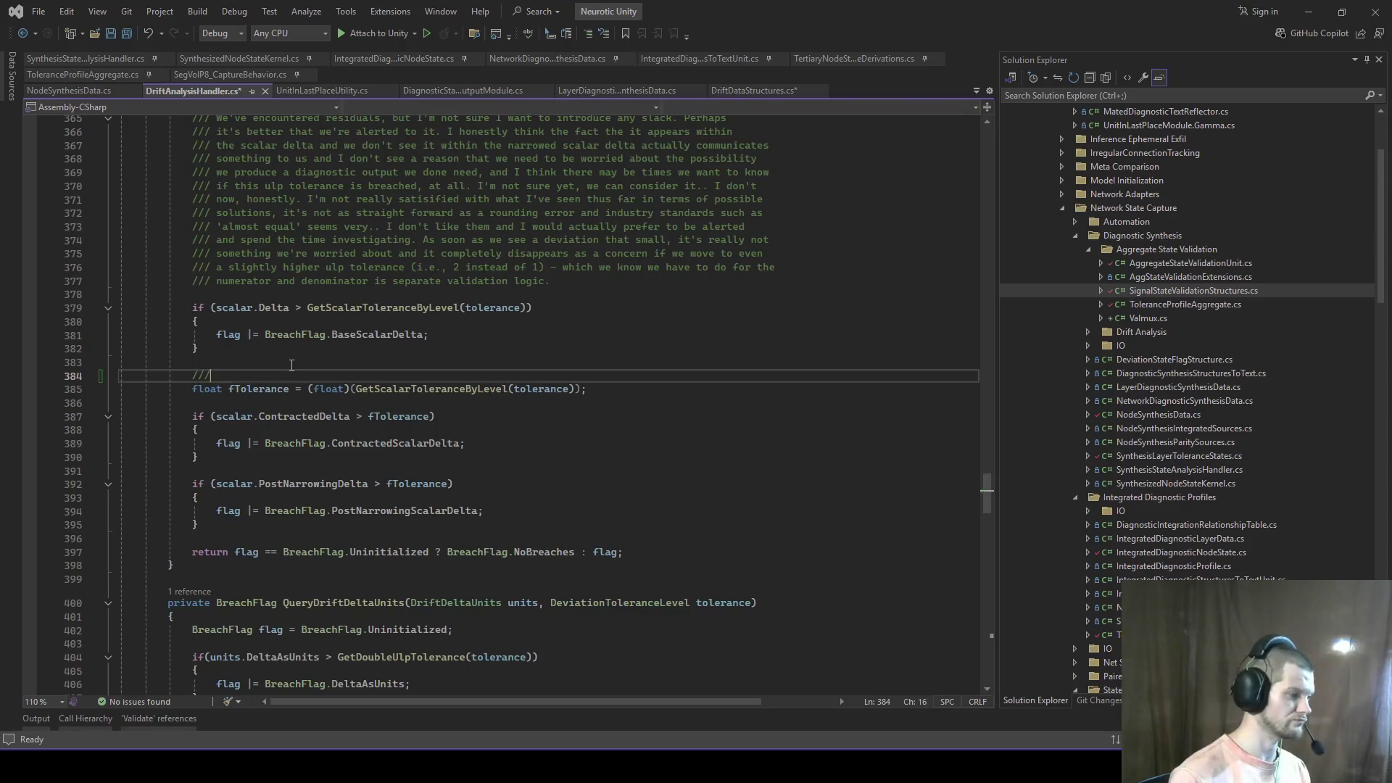
{"action": "type", "text": " We're getting"}
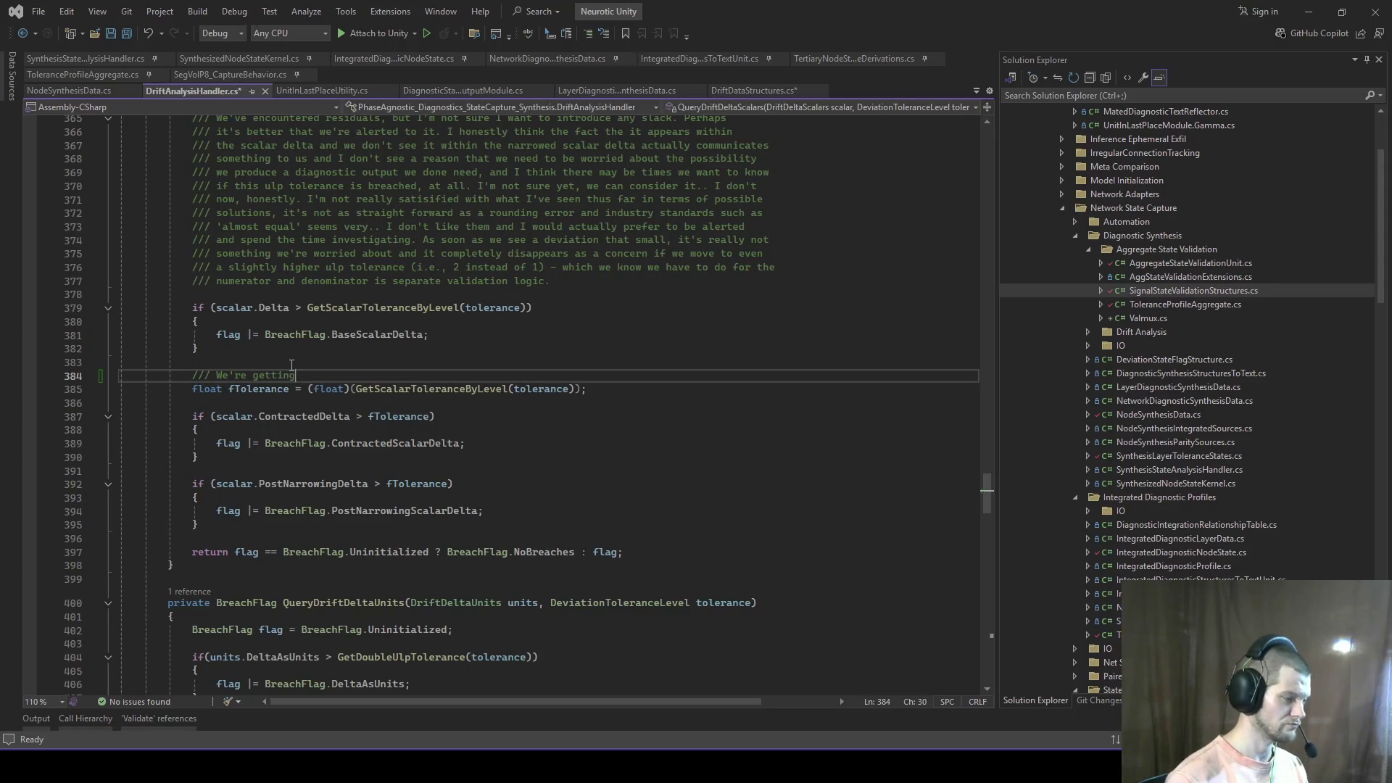
{"action": "key", "text": "BackSpace"}
{"action": "key", "text": "BackSpace"}
{"action": "key", "text": "BackSpace"}
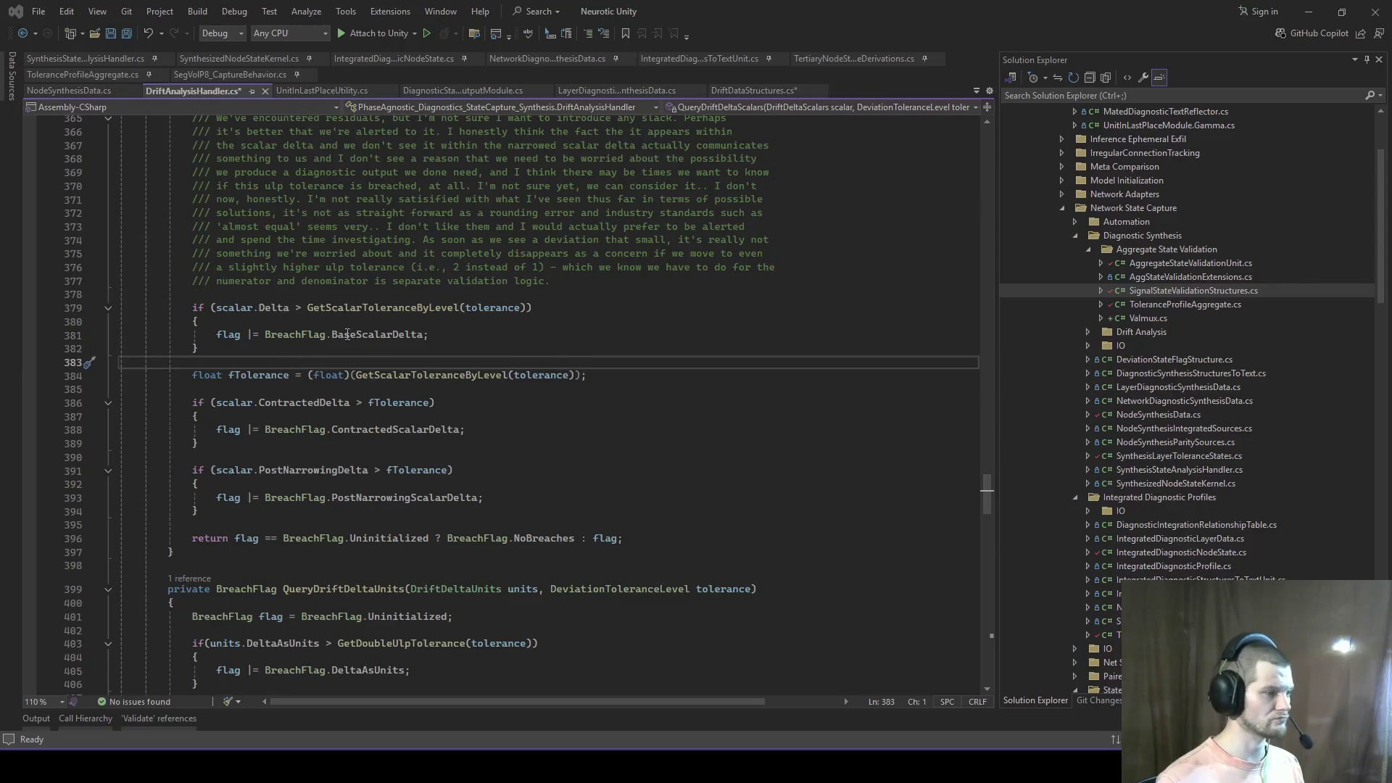
{"action": "key", "text": "alt+Tab"}
{"action": "key", "text": "Tab"}
{"action": "key", "text": "Tab"}
{"action": "key", "text": "Tab"}
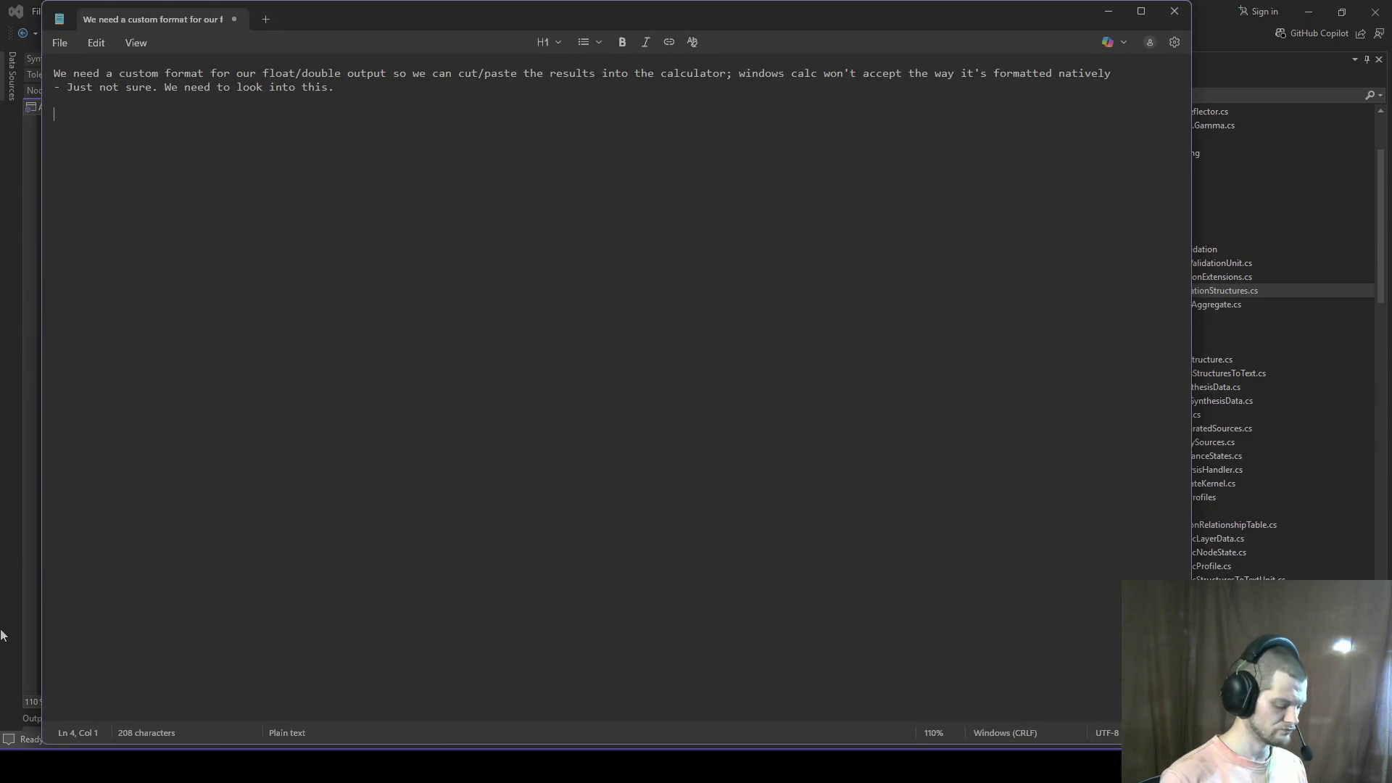
Step: Type a SCRATCH note that the post-narrowing float delta is being rounded up
{"action": "type", "text": "SCRATCH:  "}
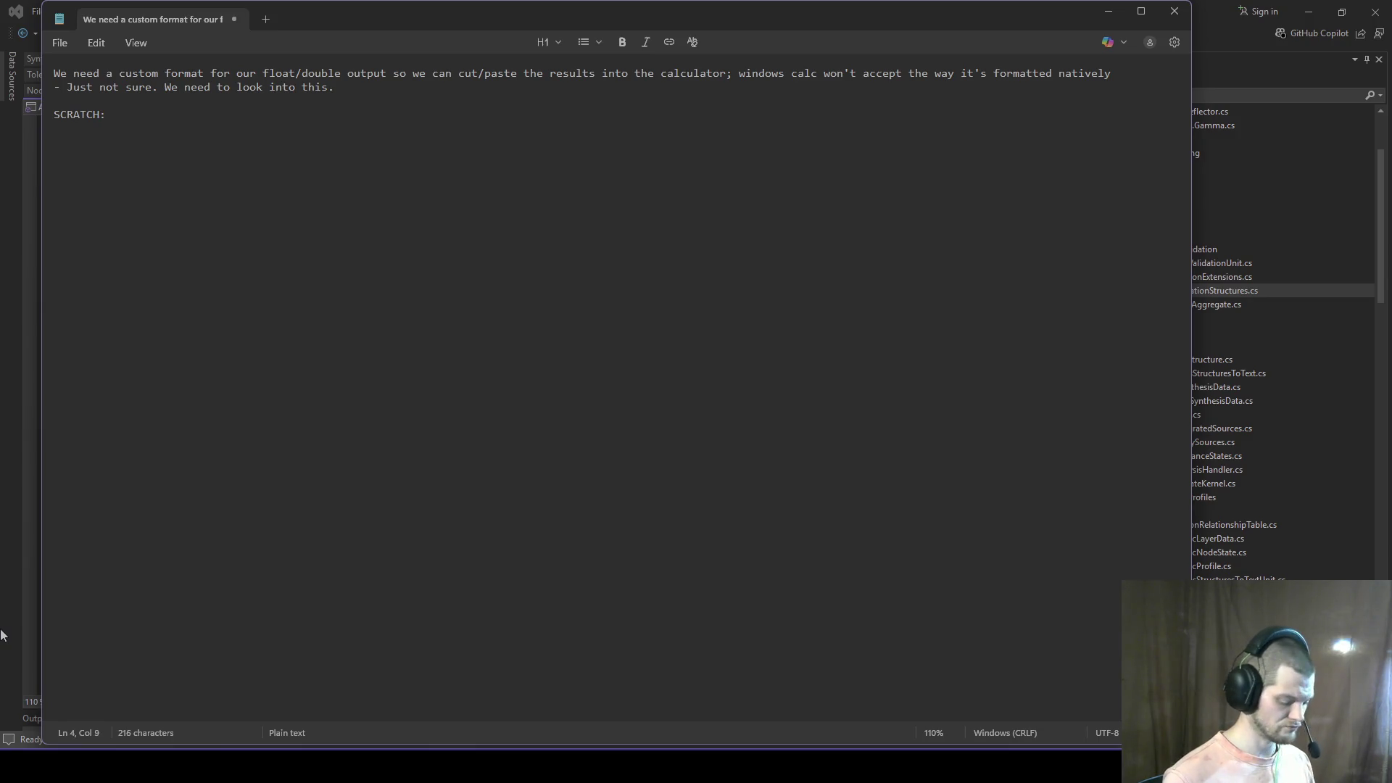
{"action": "type", "text": "We've enc"}
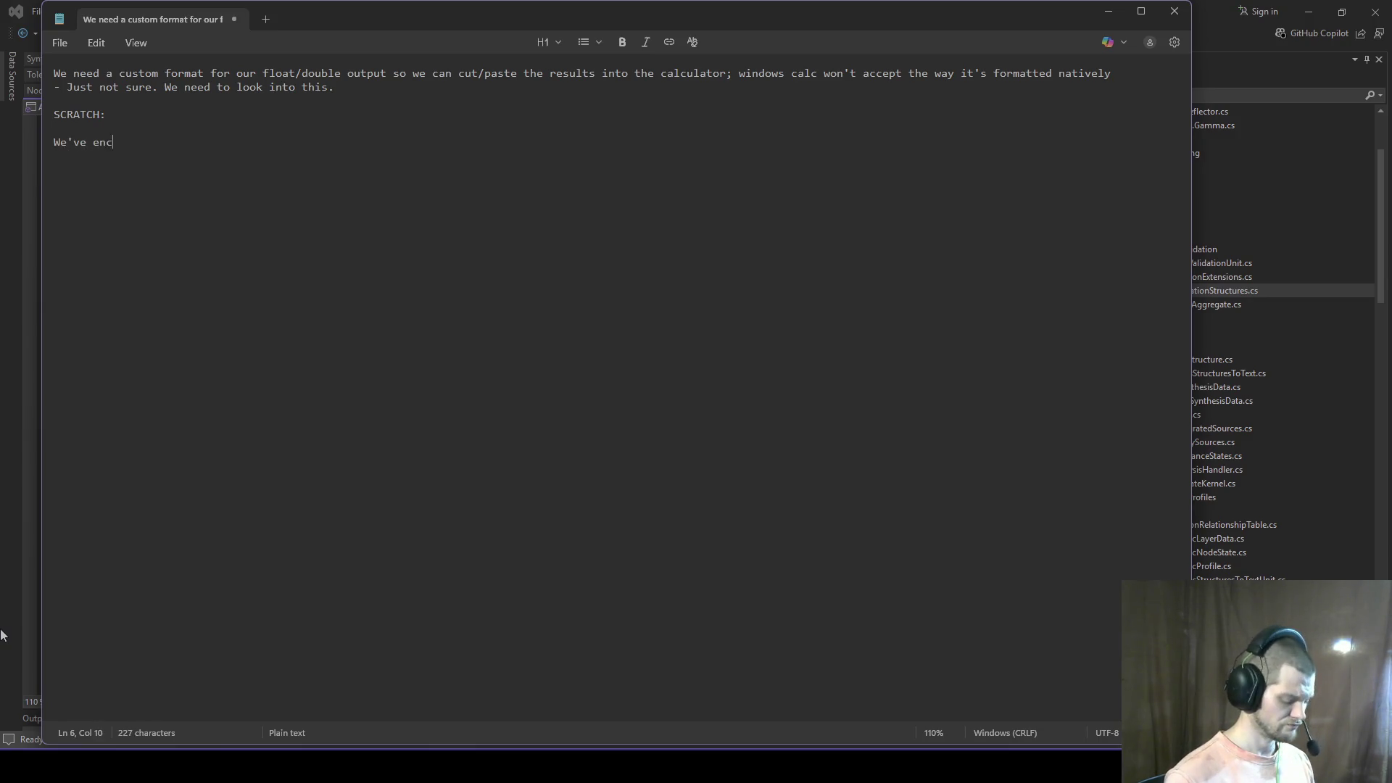
{"action": "type", "text": "ountered a scenario"}
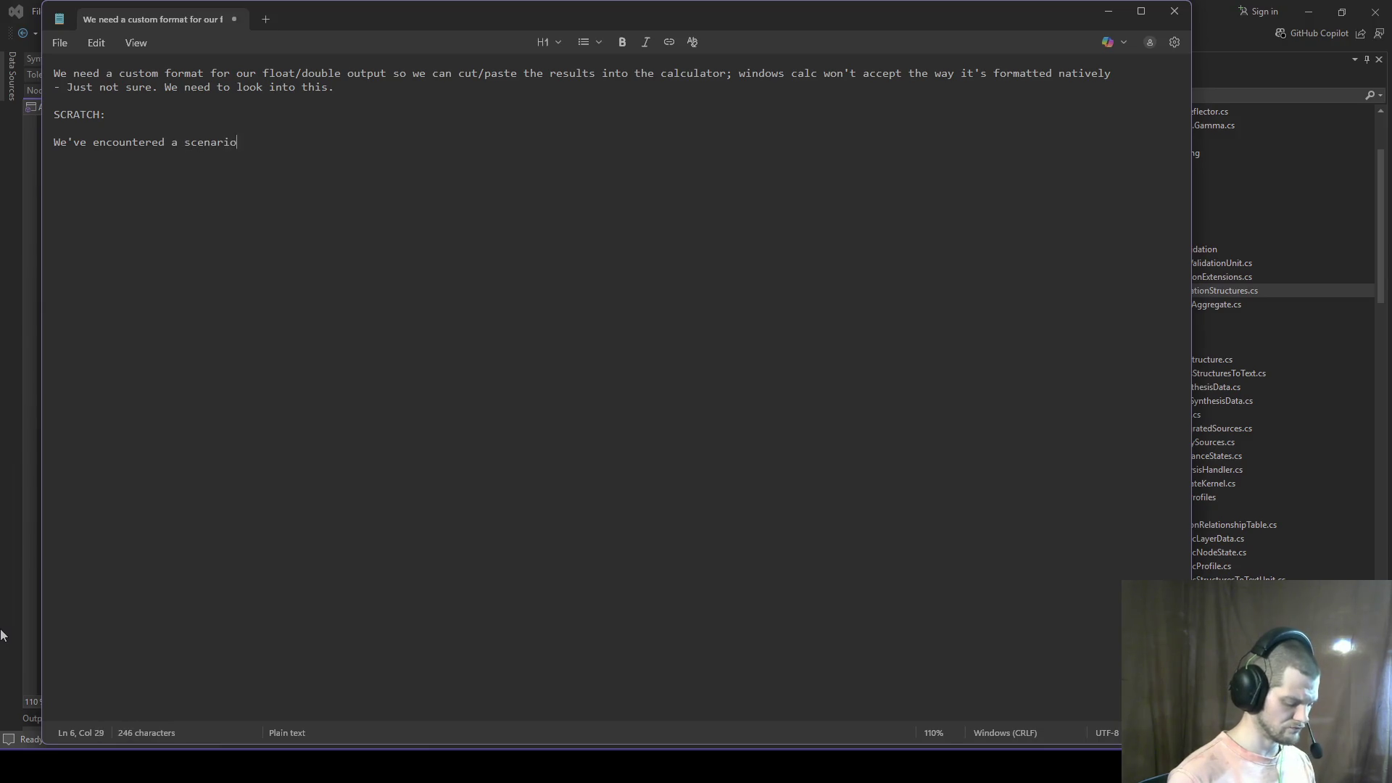
{"action": "type", "text": " in which the f"}
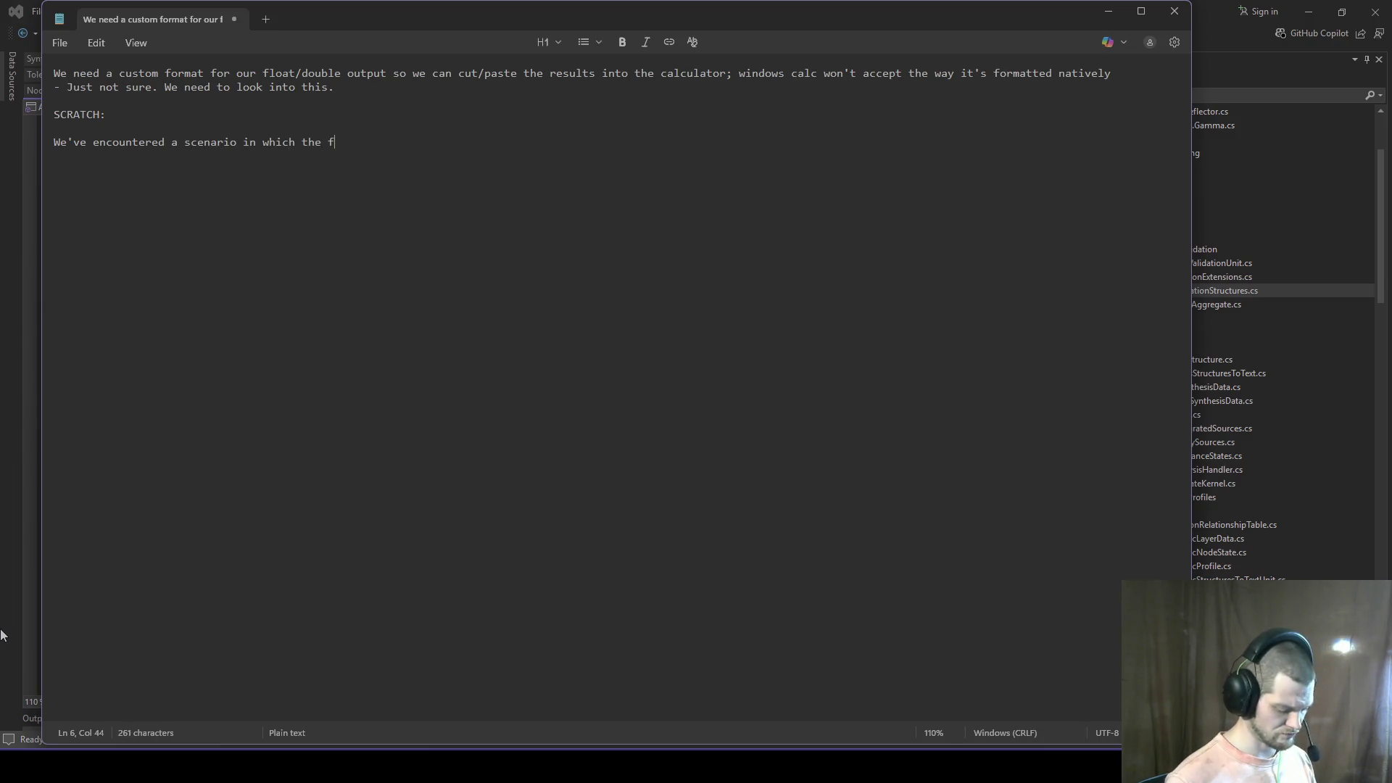
{"action": "type", "text": "loat (post na"}
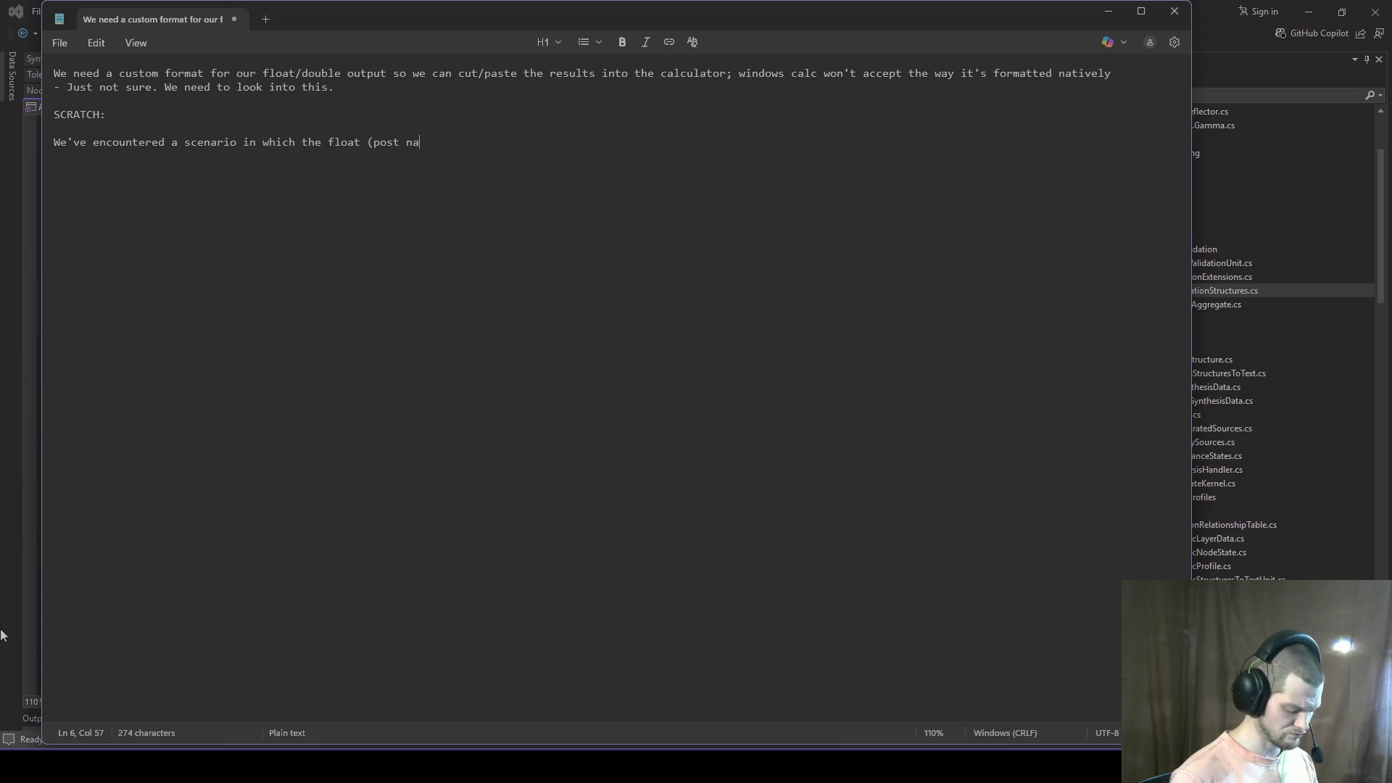
{"action": "type", "text": "rrowing o t"}
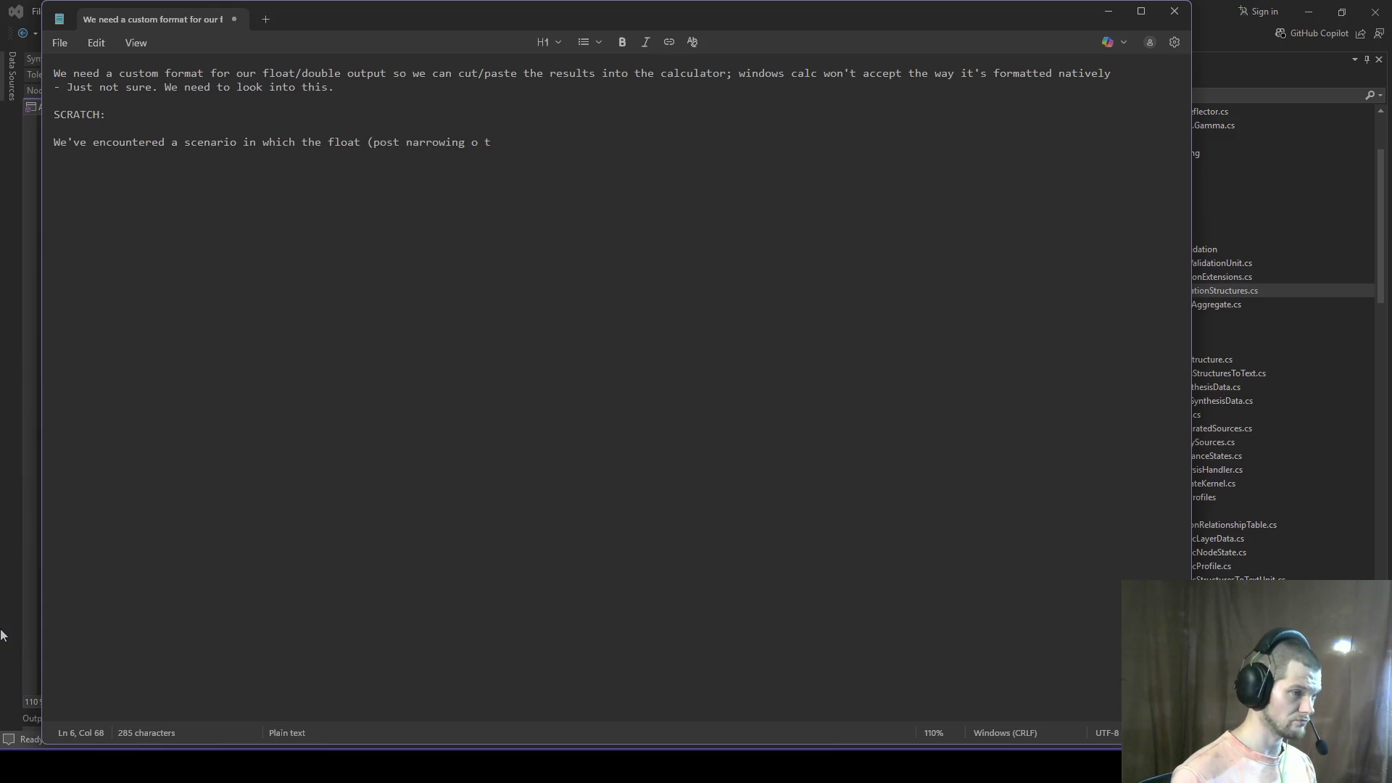
{"action": "key", "text": "BackSpace"}
{"action": "key", "text": "BackSpace"}
{"action": "type", "text": "f the doub"}
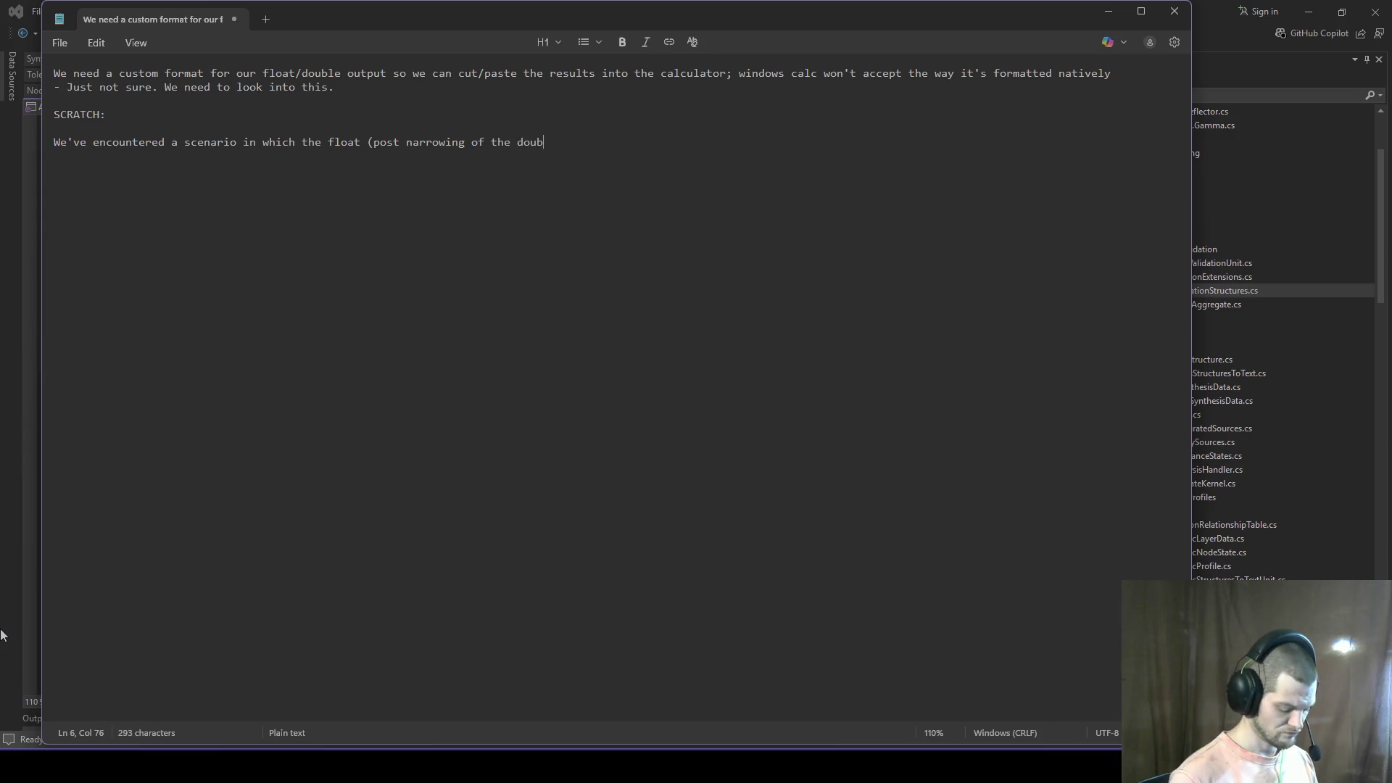
{"action": "type", "text": "le that re"}
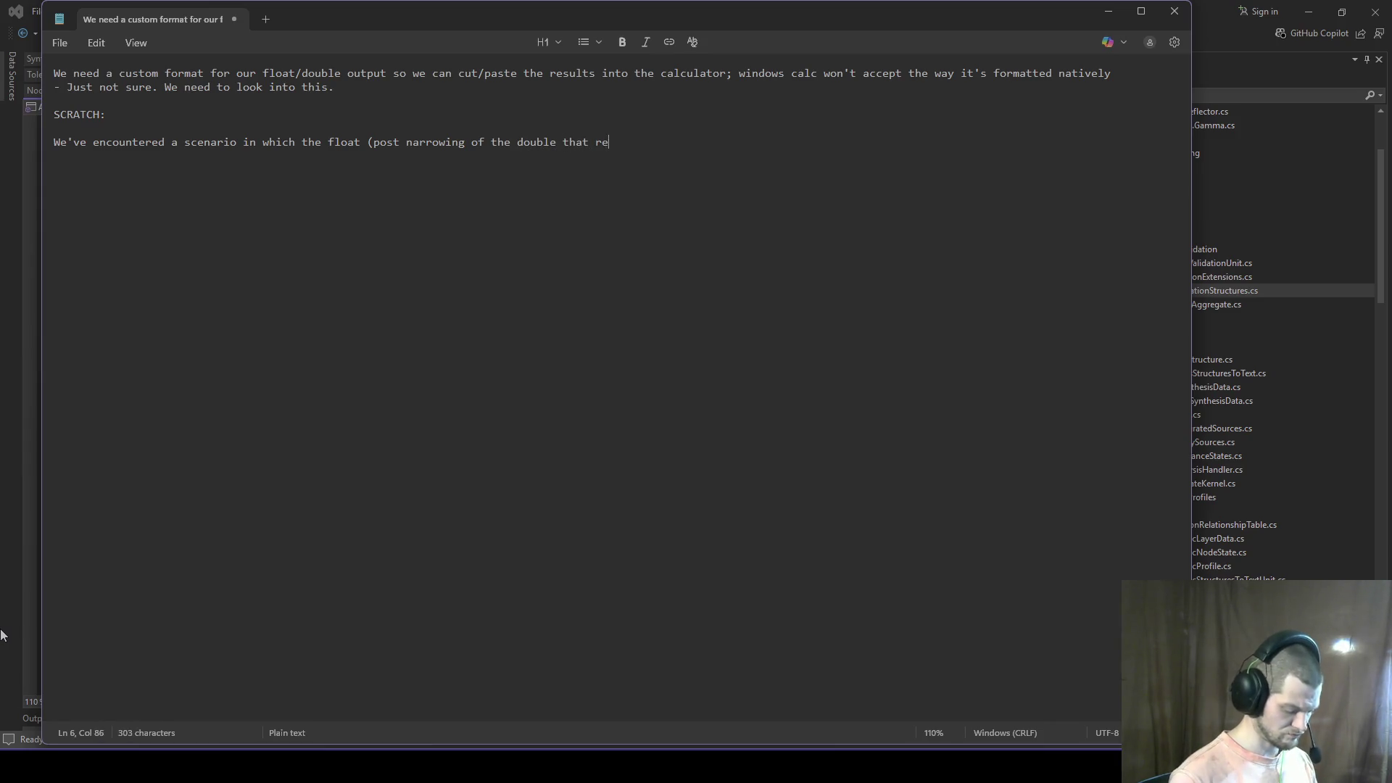
{"action": "type", "text": "presents the d"}
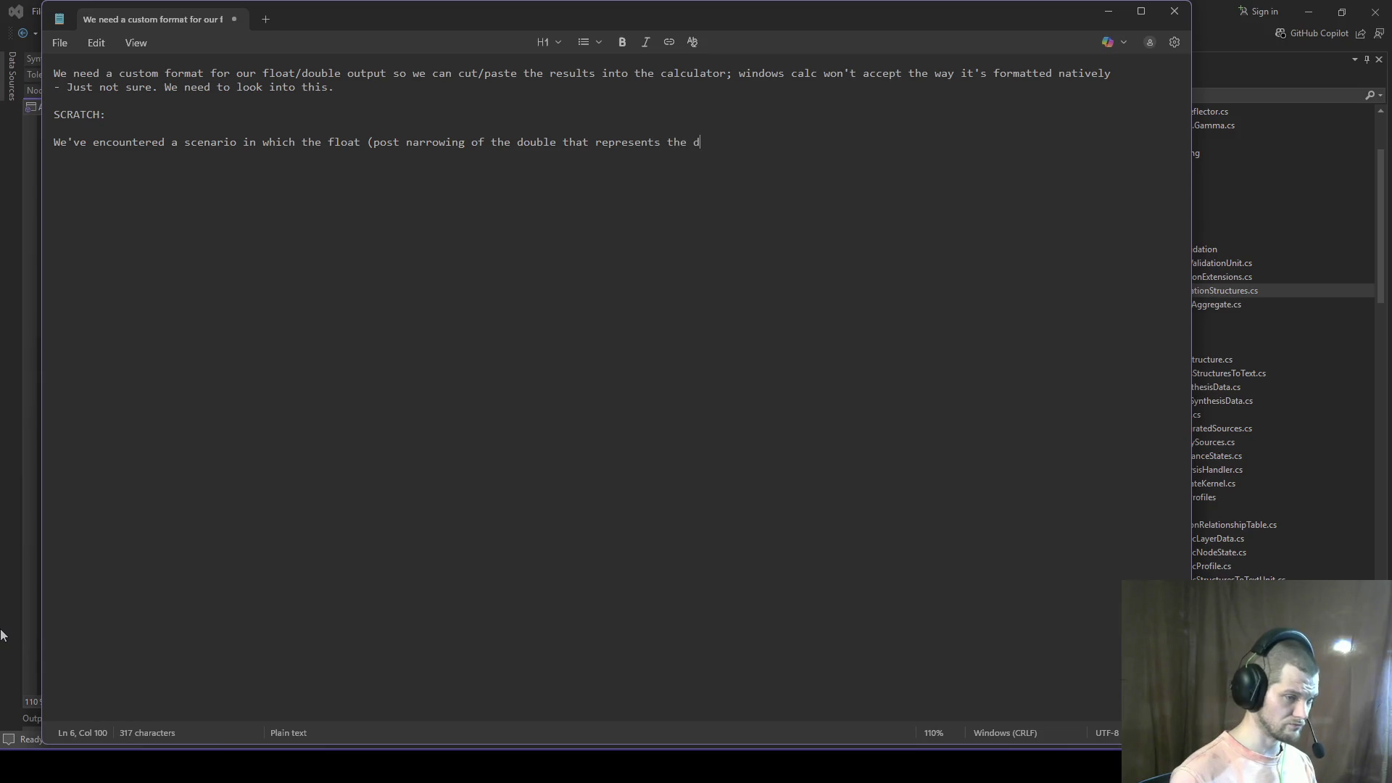
{"action": "type", "text": "elta between the"}
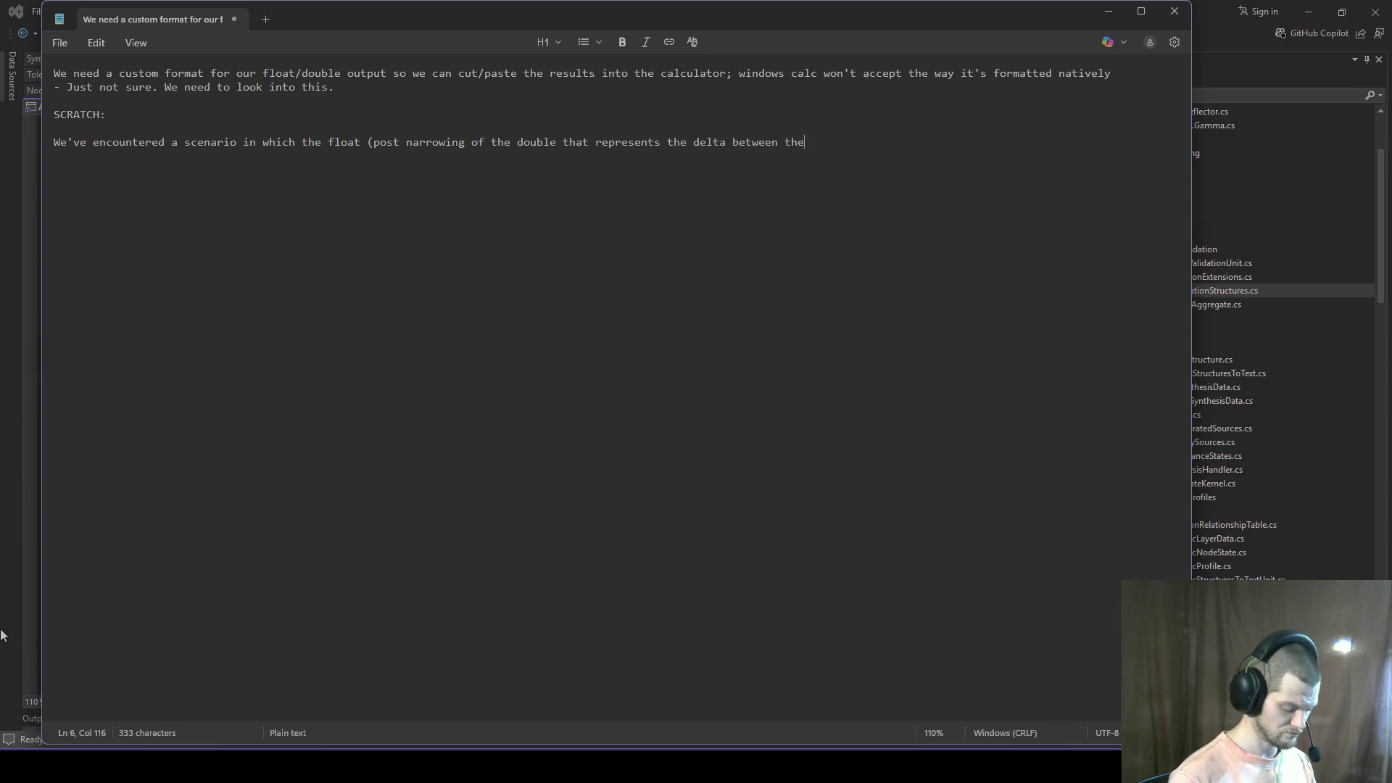
{"action": "type", "text": " drift states) i"}
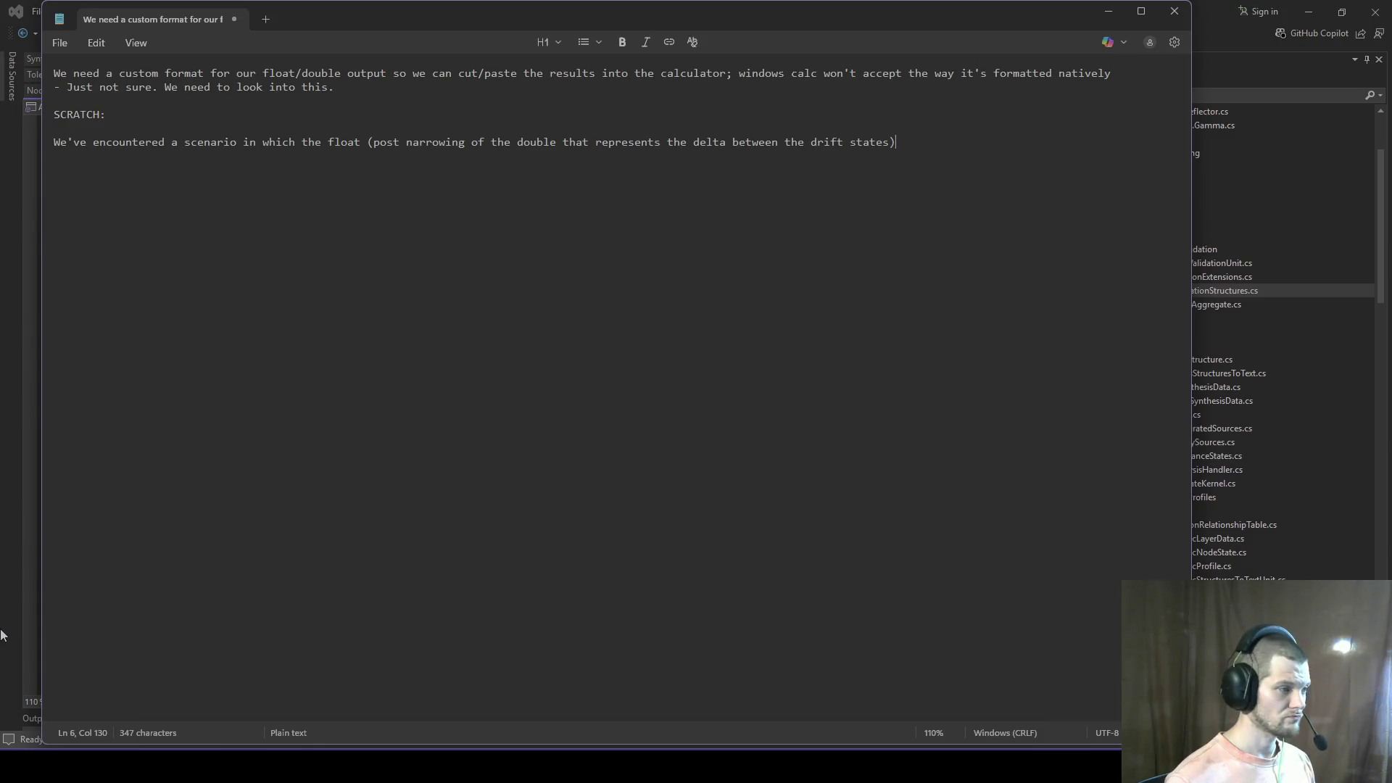
{"action": "type", "text": "s ac"}
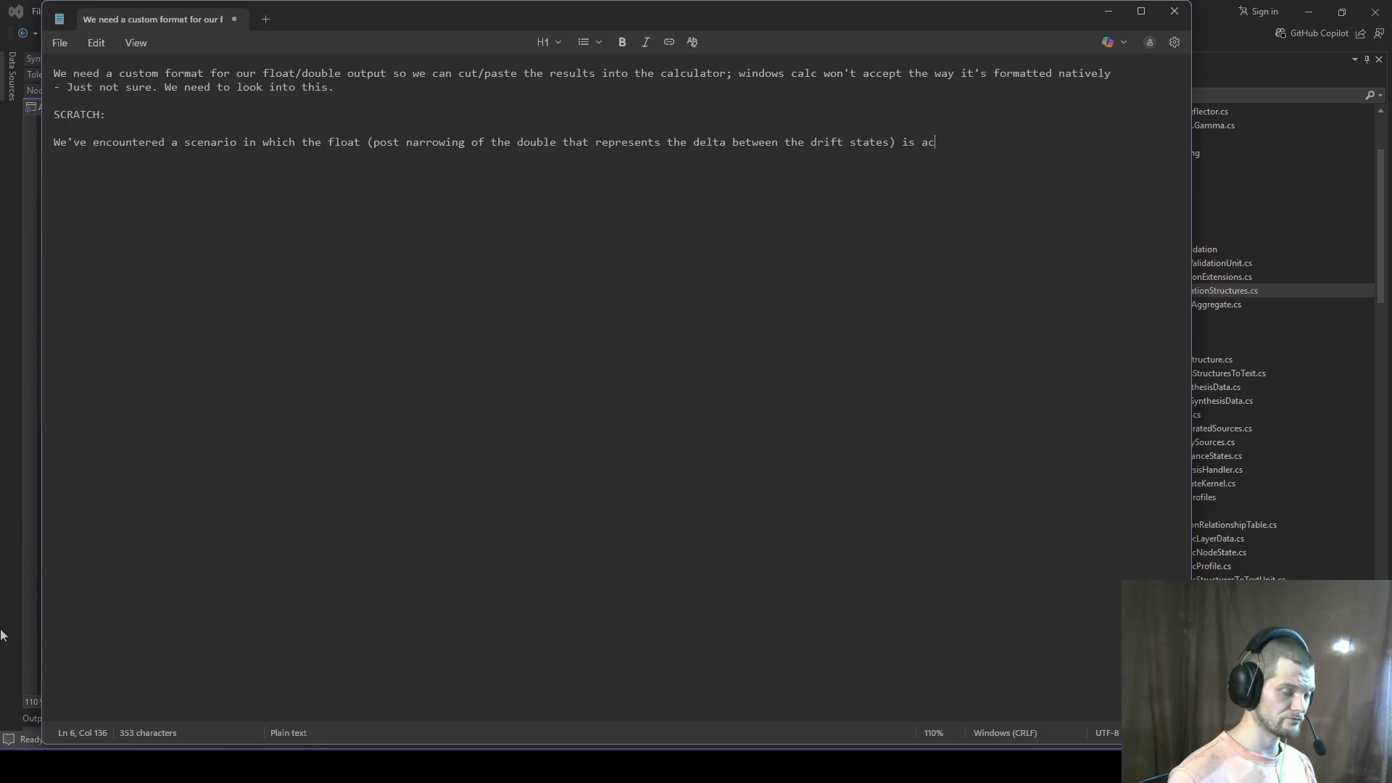
{"action": "type", "text": "tually being rounde"}
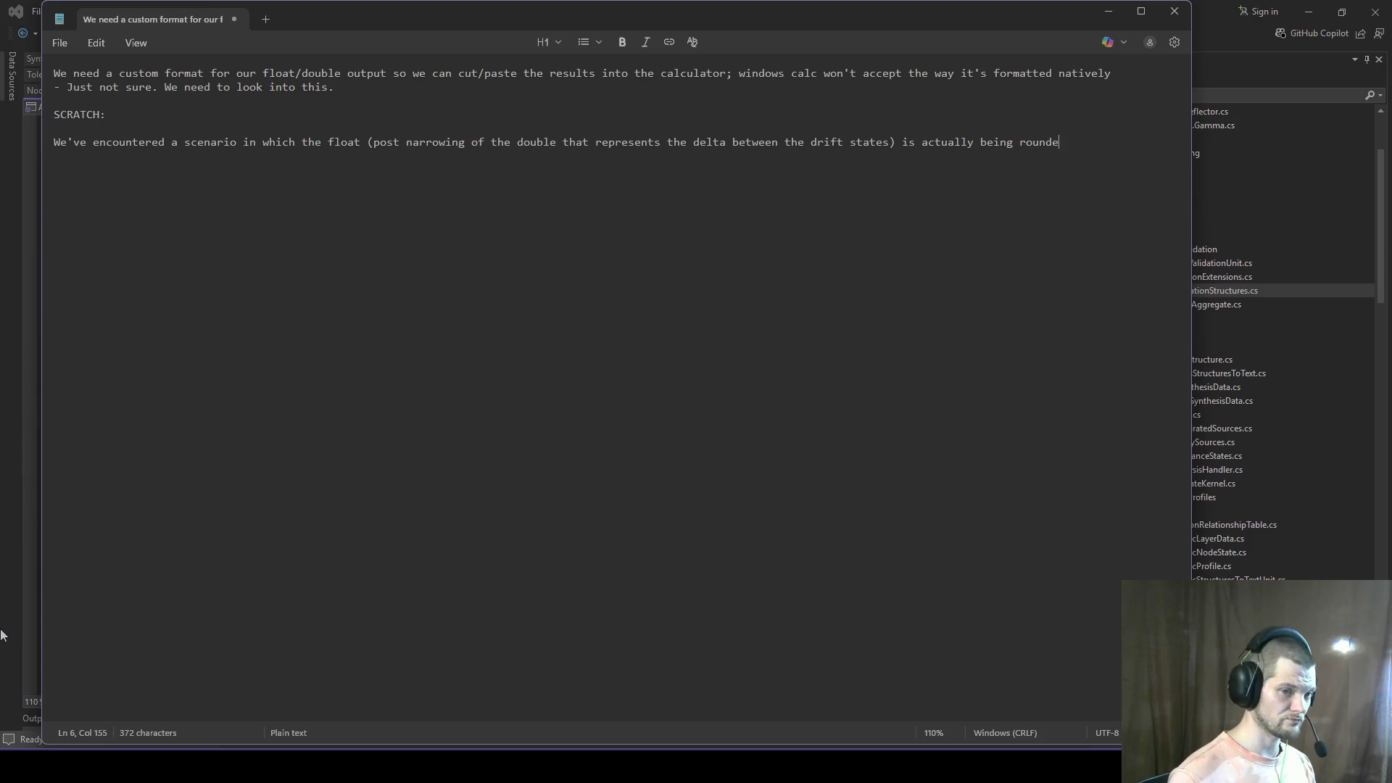
{"action": "type", "text": "d up."}
{"action": "key", "text": "Return"}
{"action": "key", "text": "Tab"}
Step: Add indented lines questioning basing the float threshold off the double, ending 'we need to investigate here.'
{"action": "type", "text": "What I don't understand"}
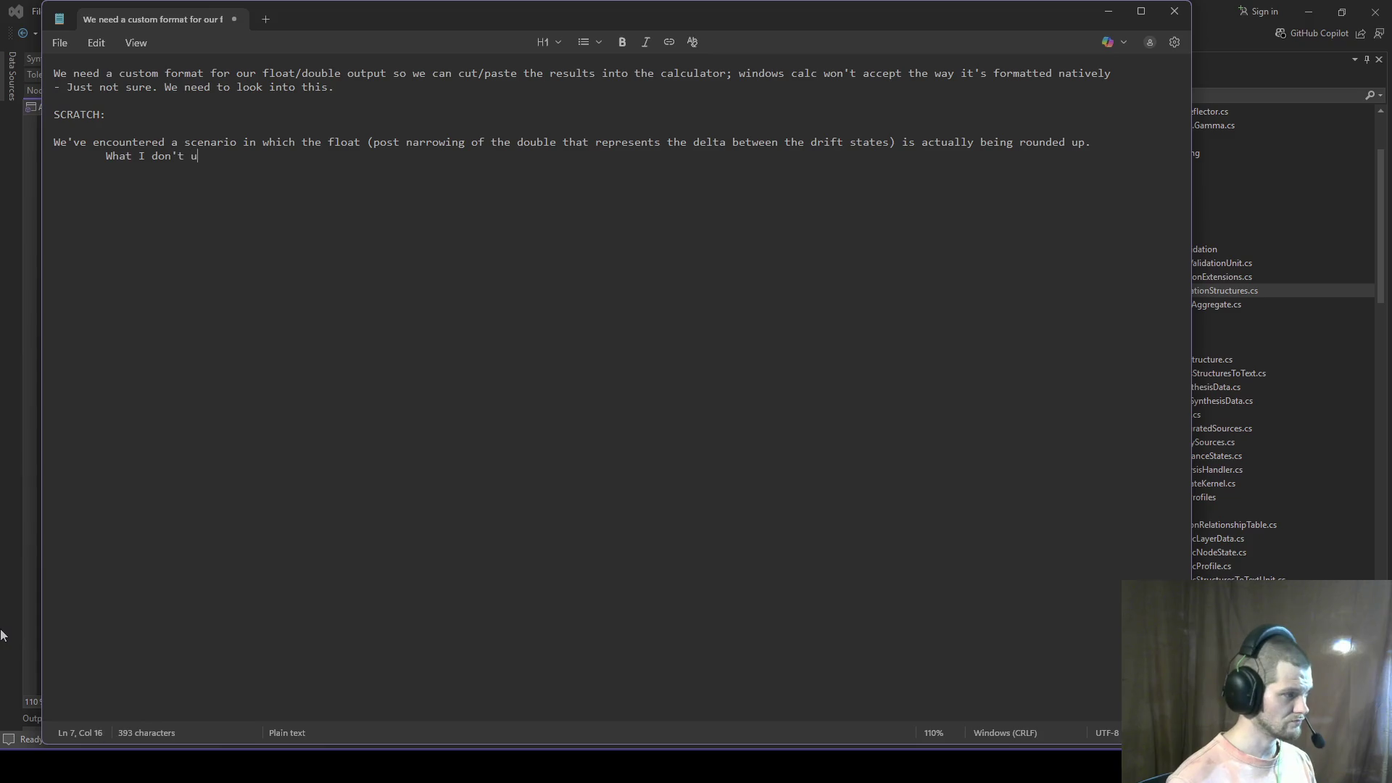
{"action": "type", "text": " about th"}
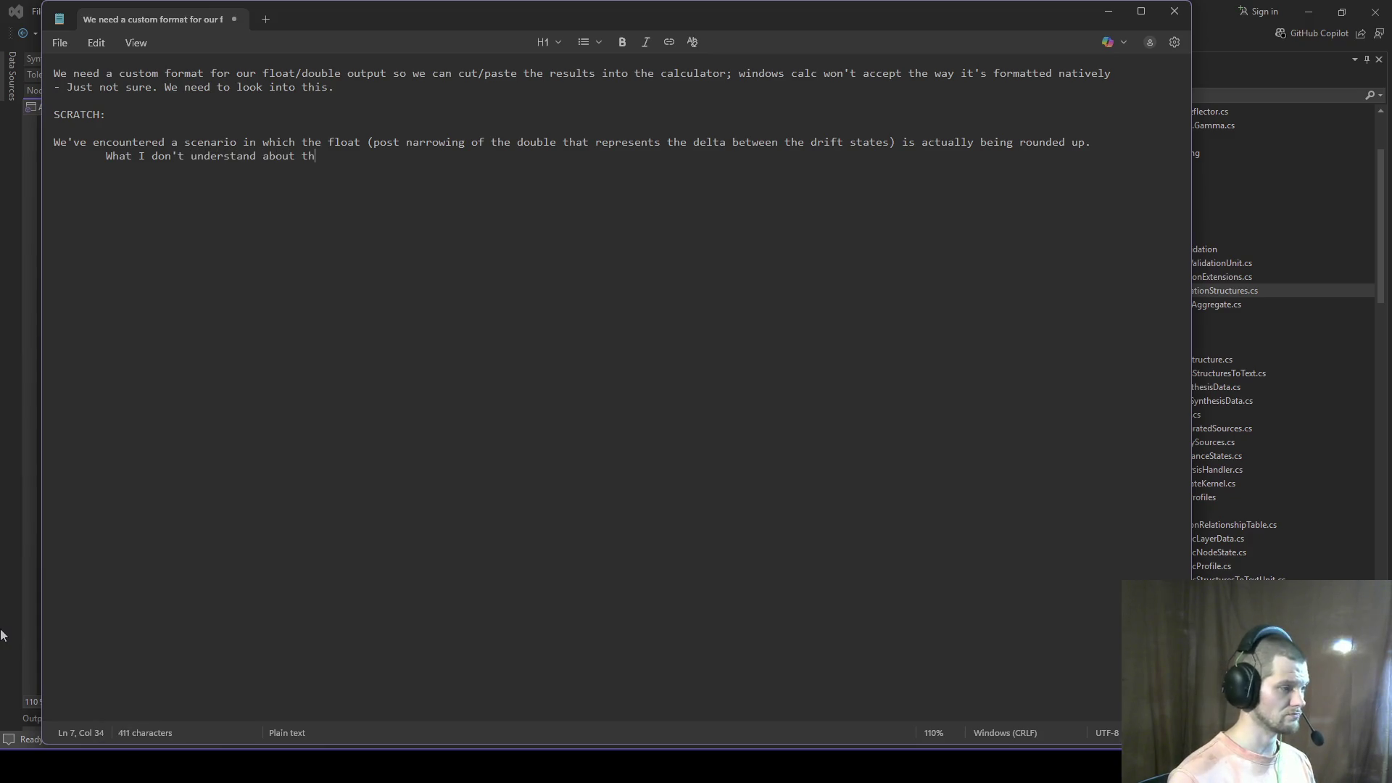
{"action": "type", "text": "is in particular"}
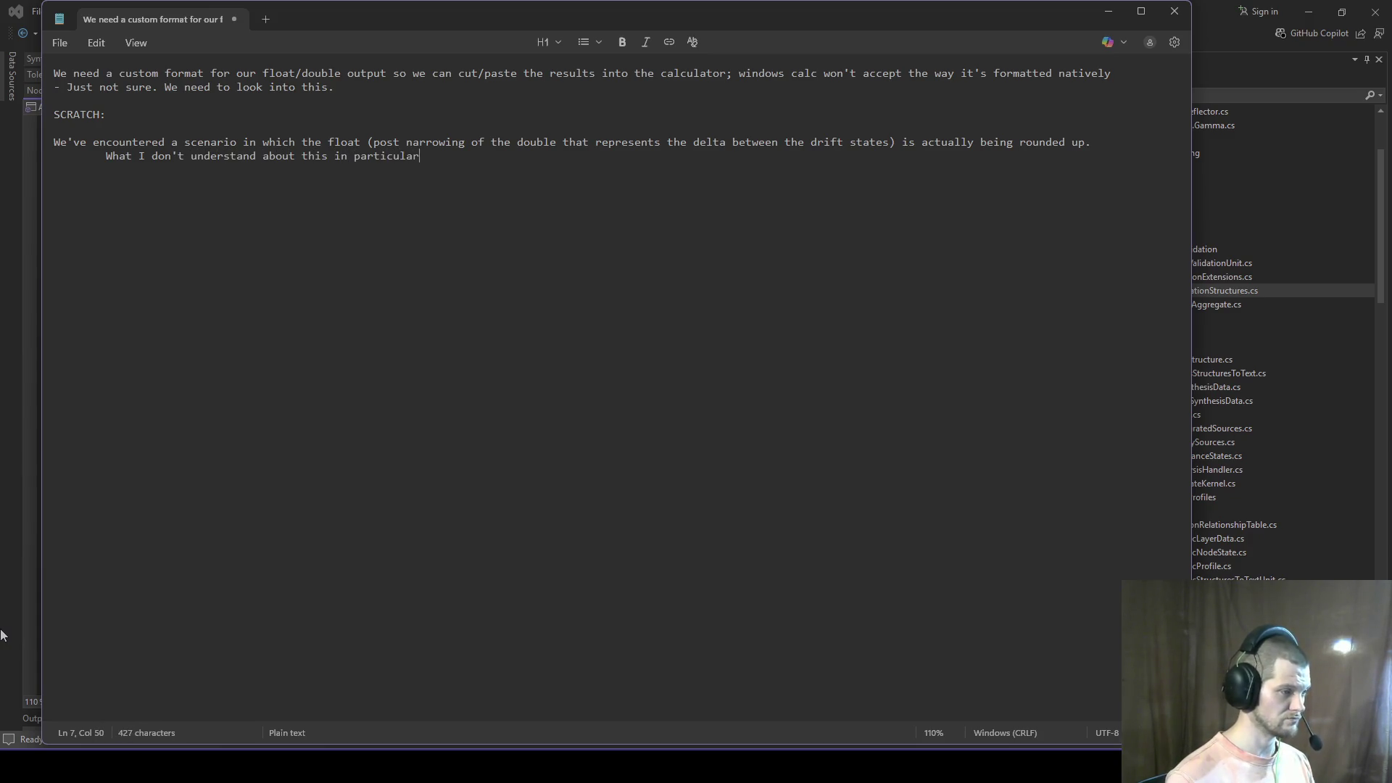
{"action": "type", "text": " isbase the "}
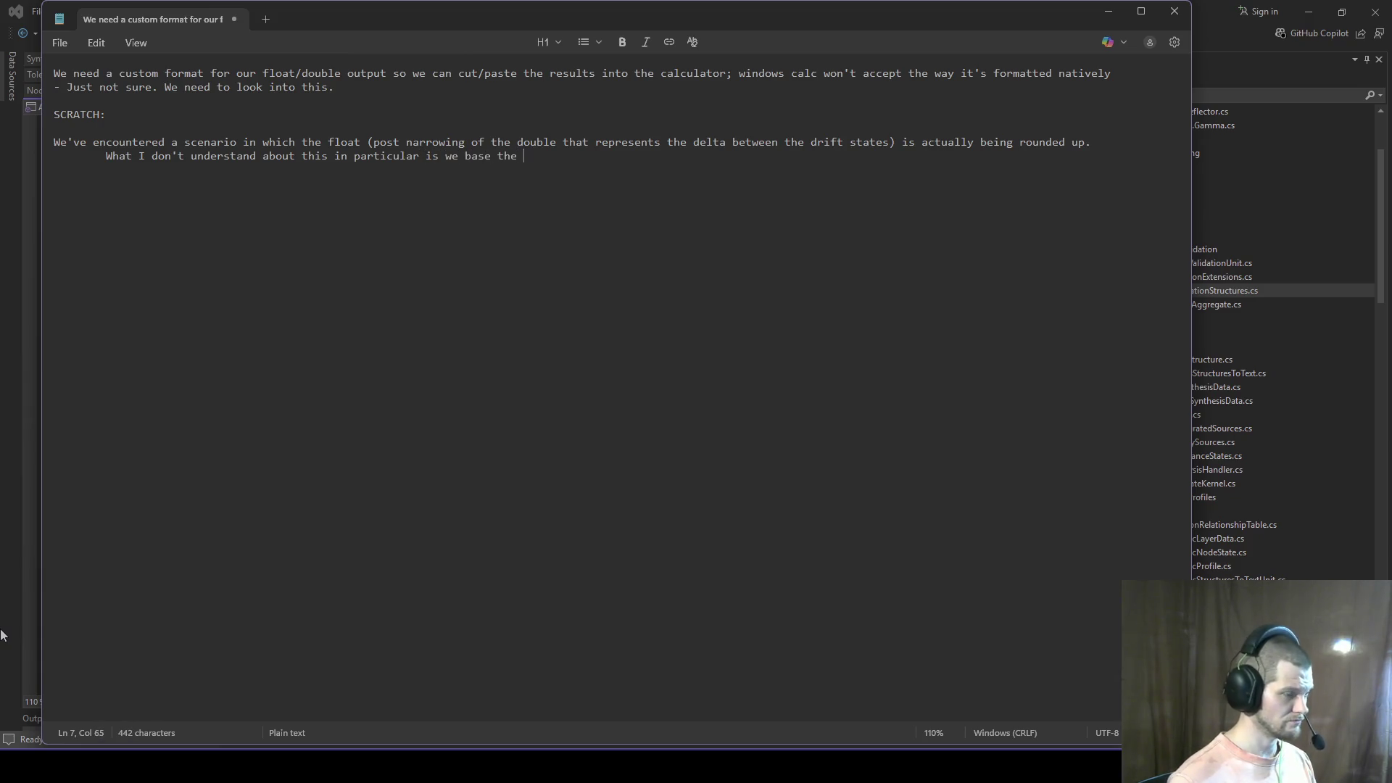
{"action": "type", "text": "float thresh"}
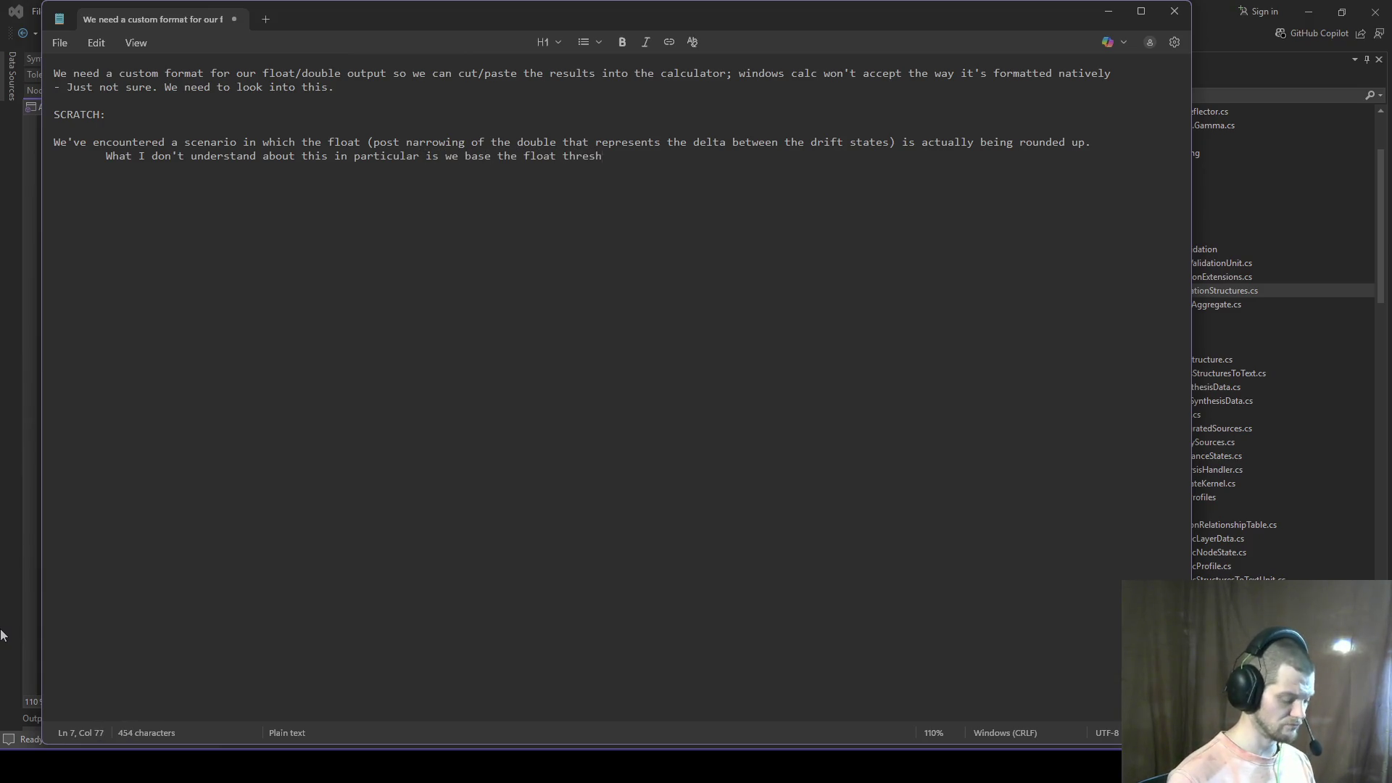
{"action": "type", "text": "old off the dob"}
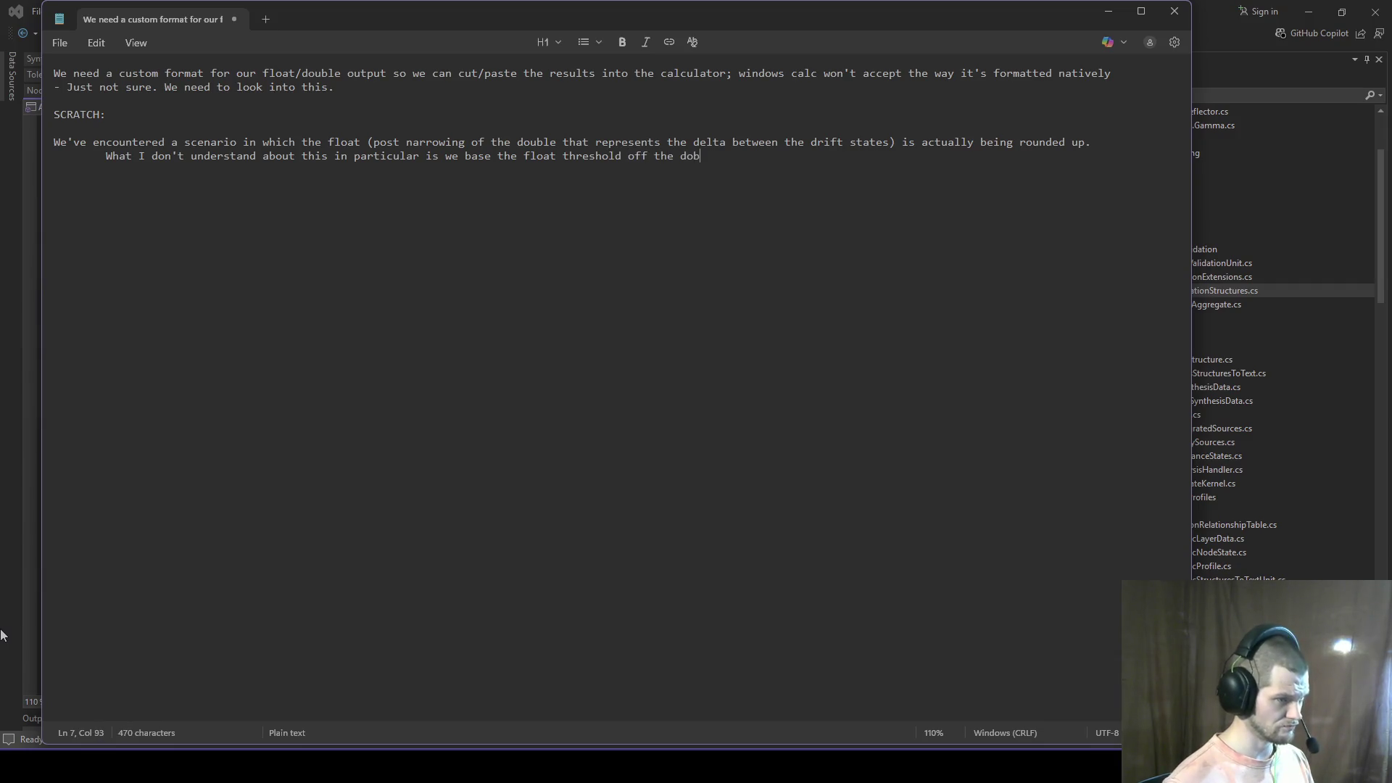
{"action": "key", "text": "BackSpace"}
{"action": "type", "text": "uble as wel"}
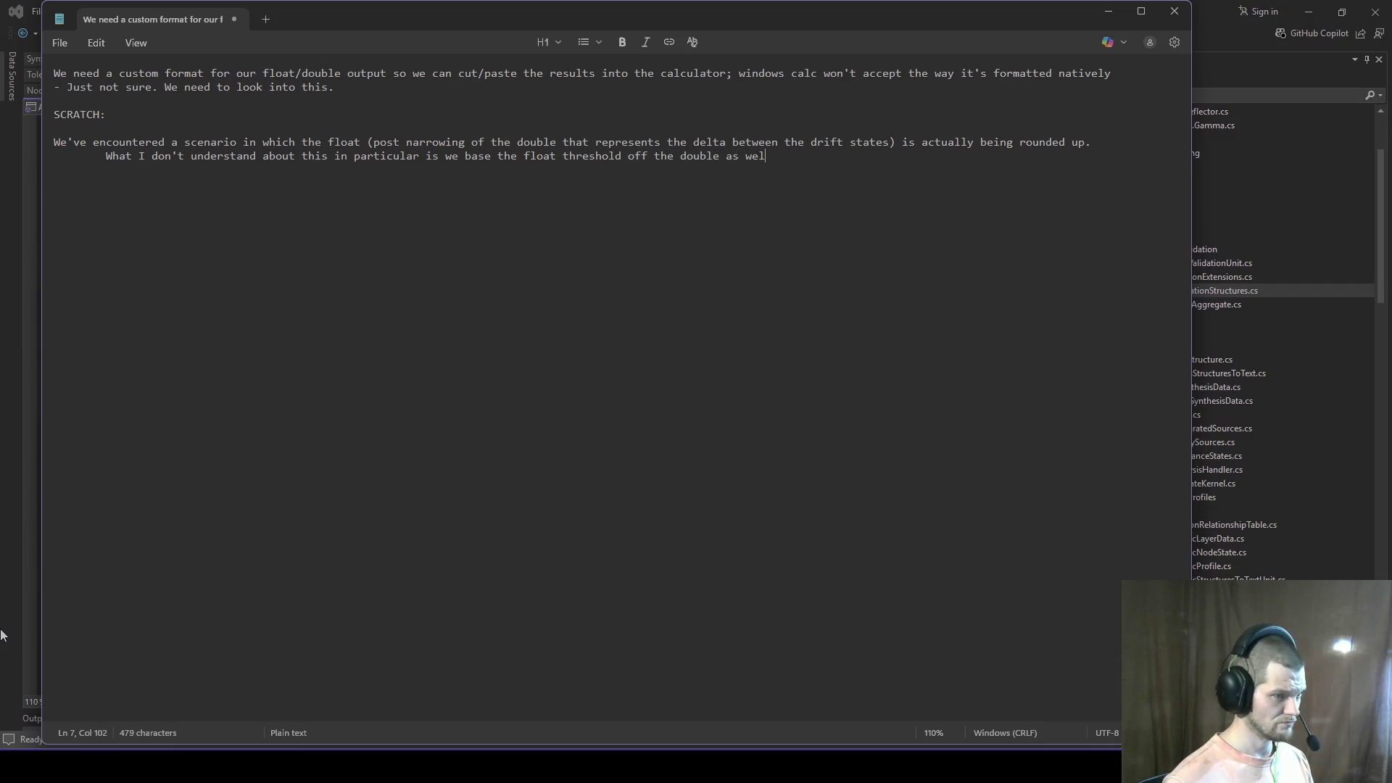
{"action": "type", "text": "l, which means it sh"}
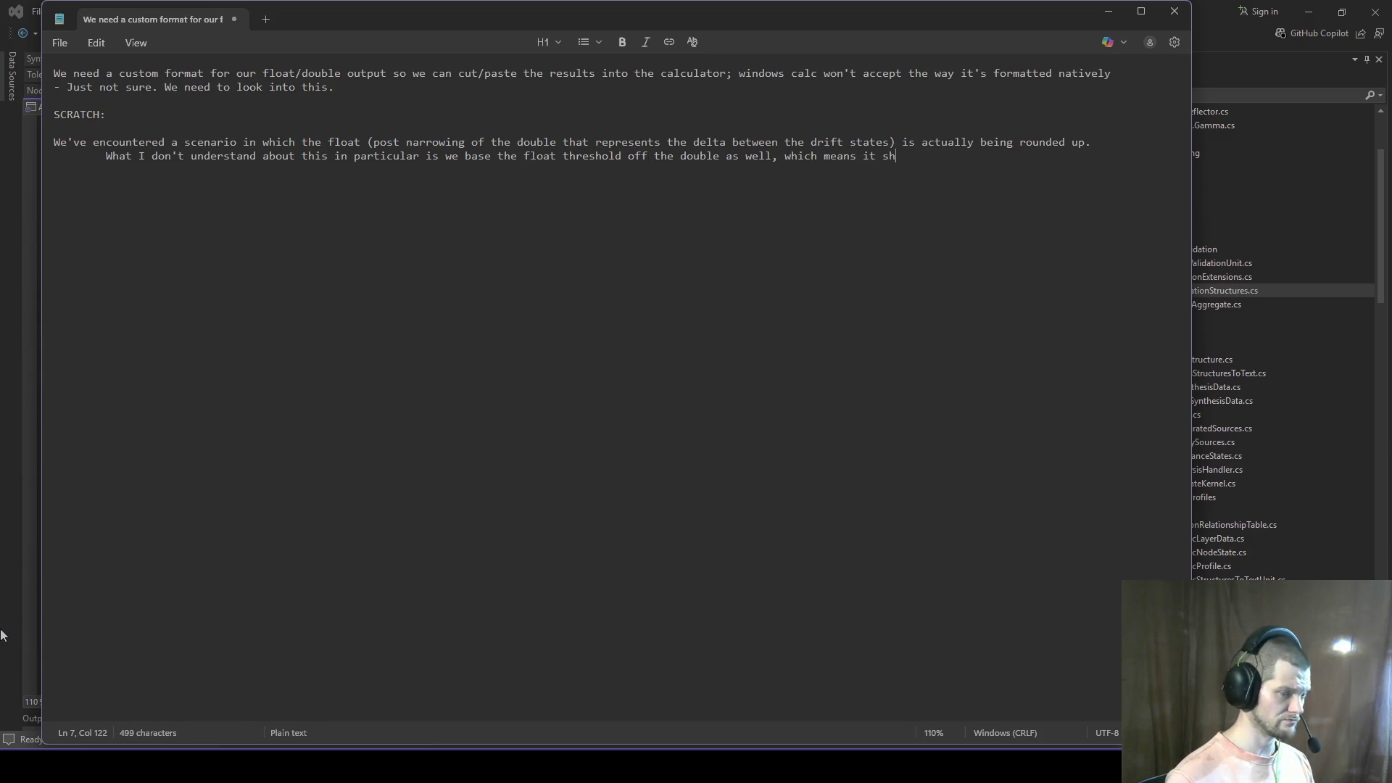
{"action": "type", "text": "ould also be r"}
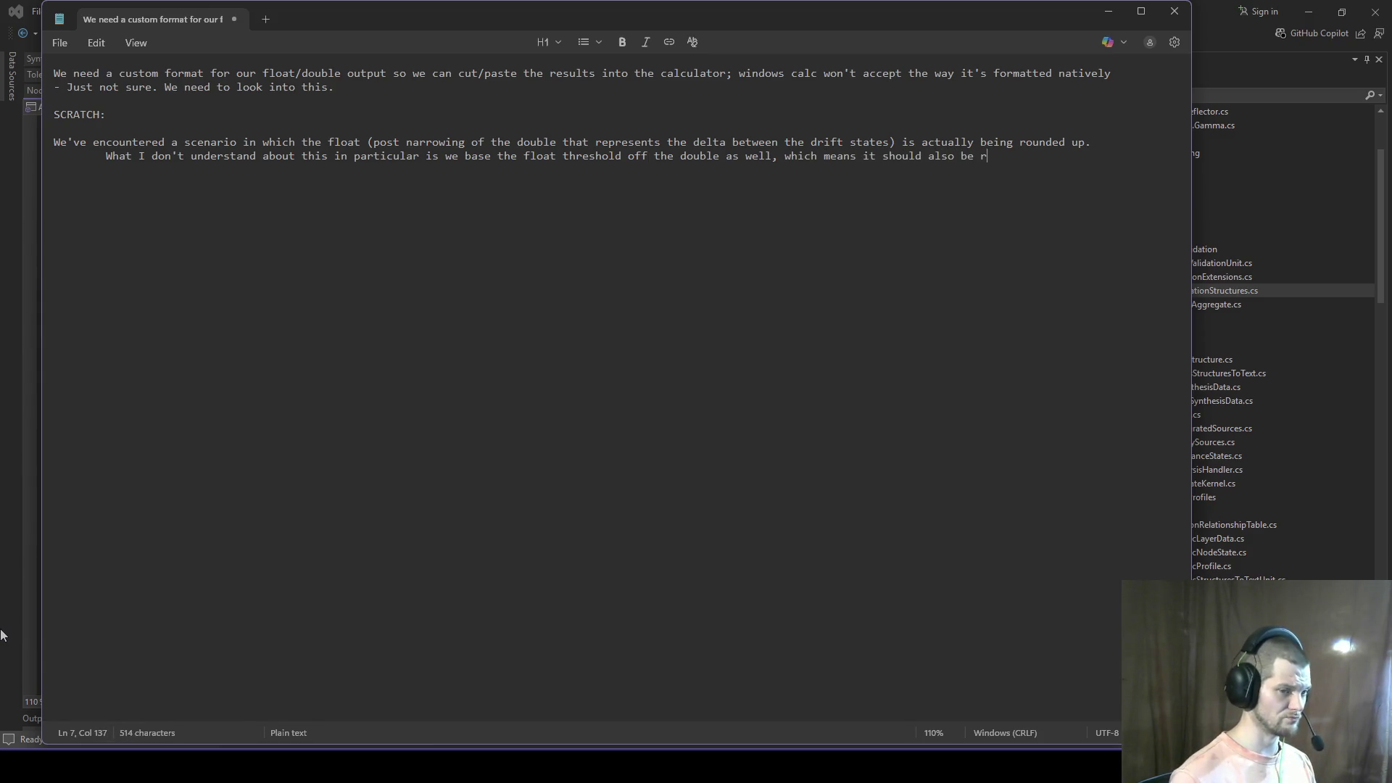
{"action": "type", "text": "ounded when we contrad"}
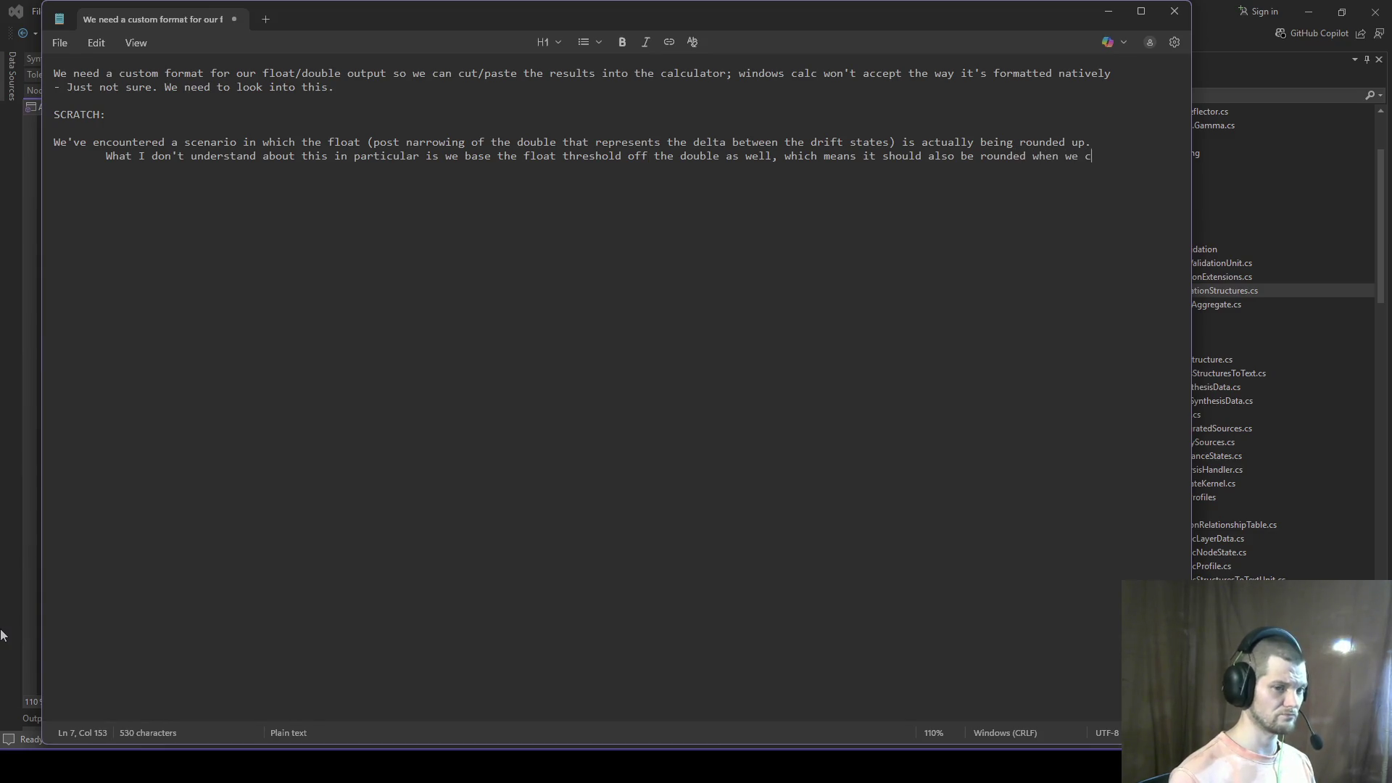
{"action": "key", "text": "BackSpace"}
{"action": "type", "text": "ct"}
{"action": "key", "text": "Return"}
{"action": "key", "text": "Tab"}
{"action": "type", "text": "the threshold int"}
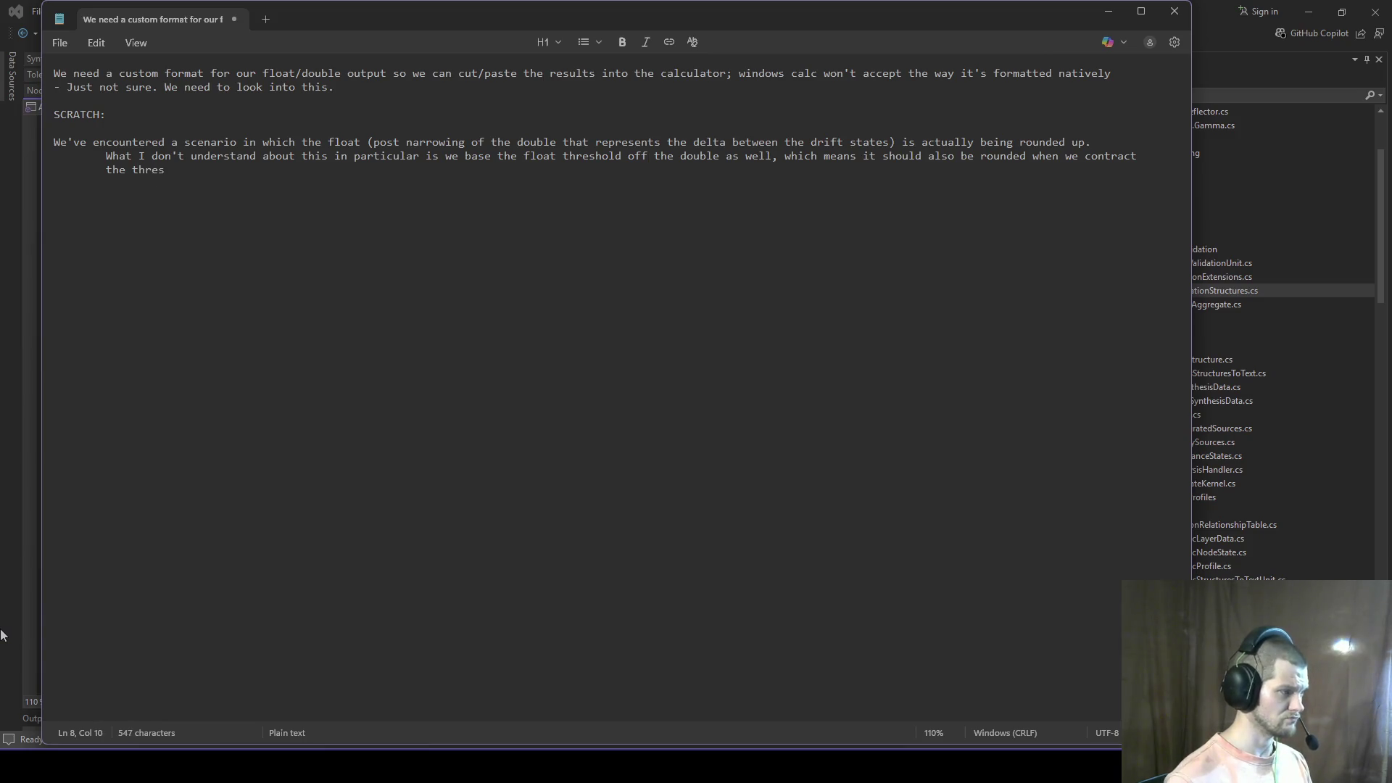
{"action": "type", "text": "o a float; "}
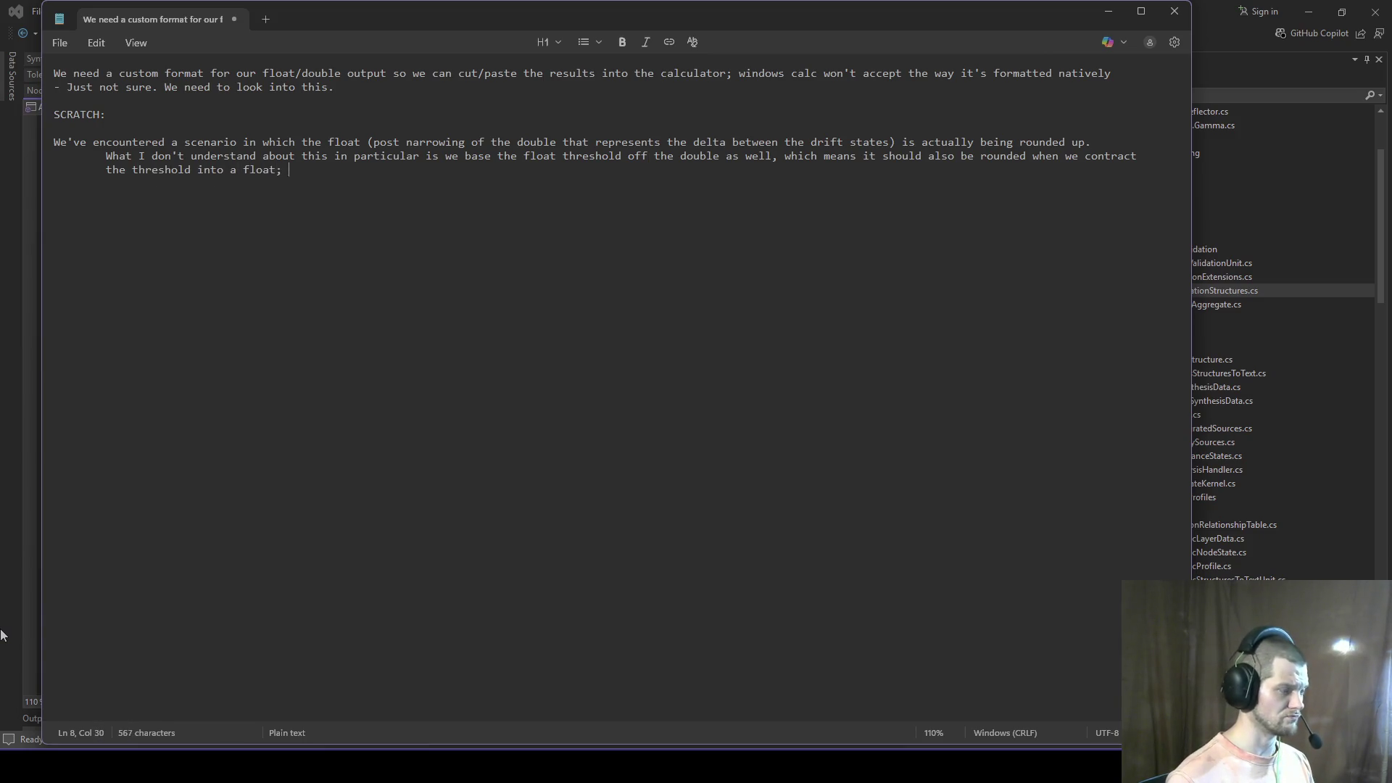
{"action": "type", "text": "we need to inves"}
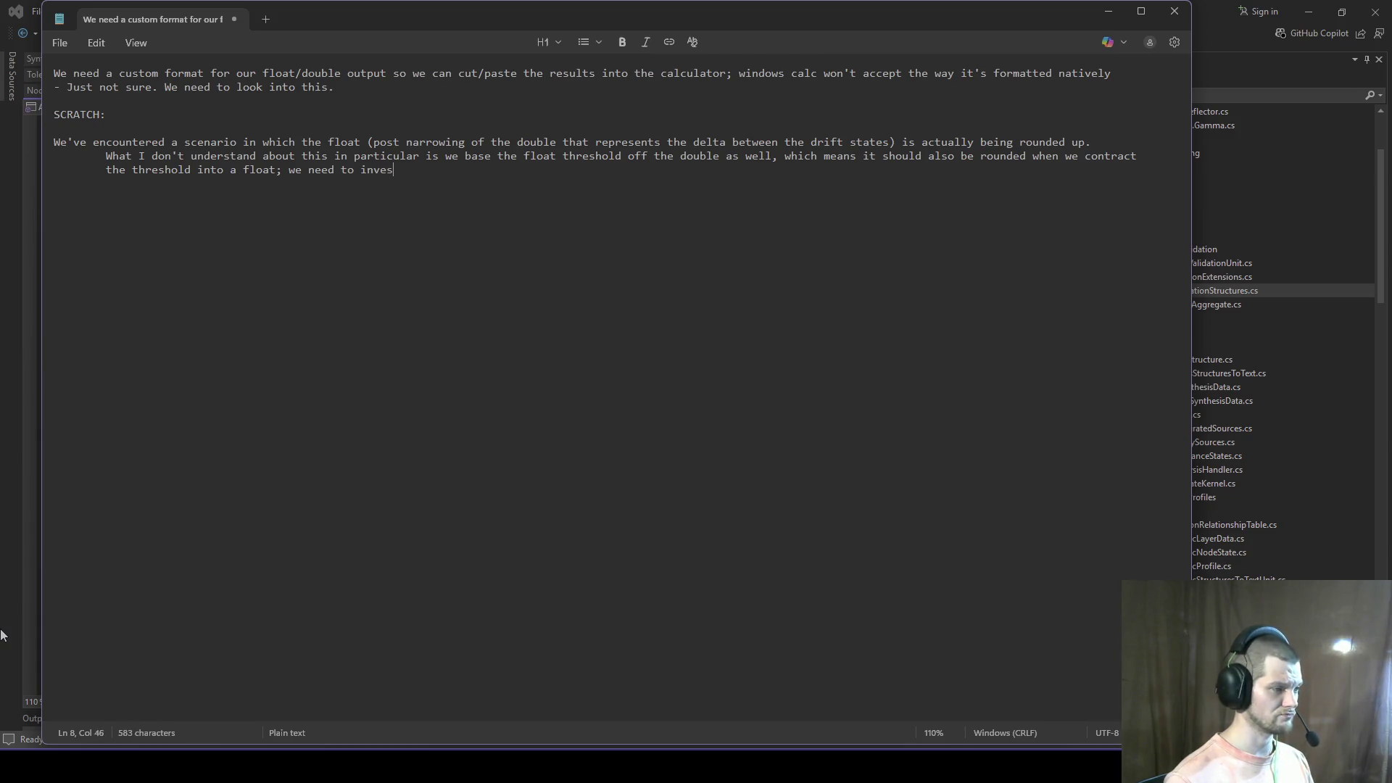
{"action": "type", "text": "tigate here."}
{"action": "key", "text": "Return"}
Step: Type the diagnostics paragraph about validating the validations, then begin a '- Idk, coffee' line
{"action": "type", "text": "On the diagnostics as a whole, we're really just faced with the challenge or rather "}
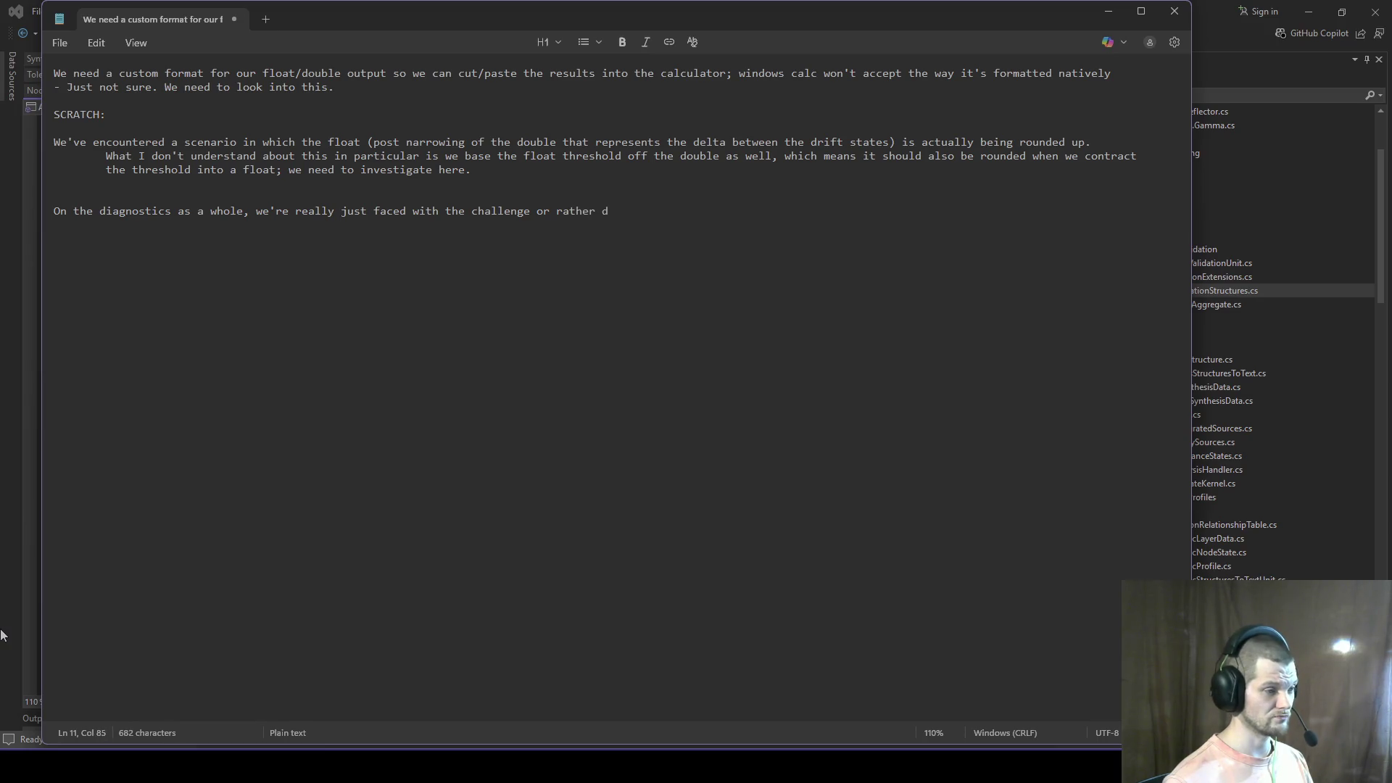
{"action": "type", "text": "decision of how much fur"}
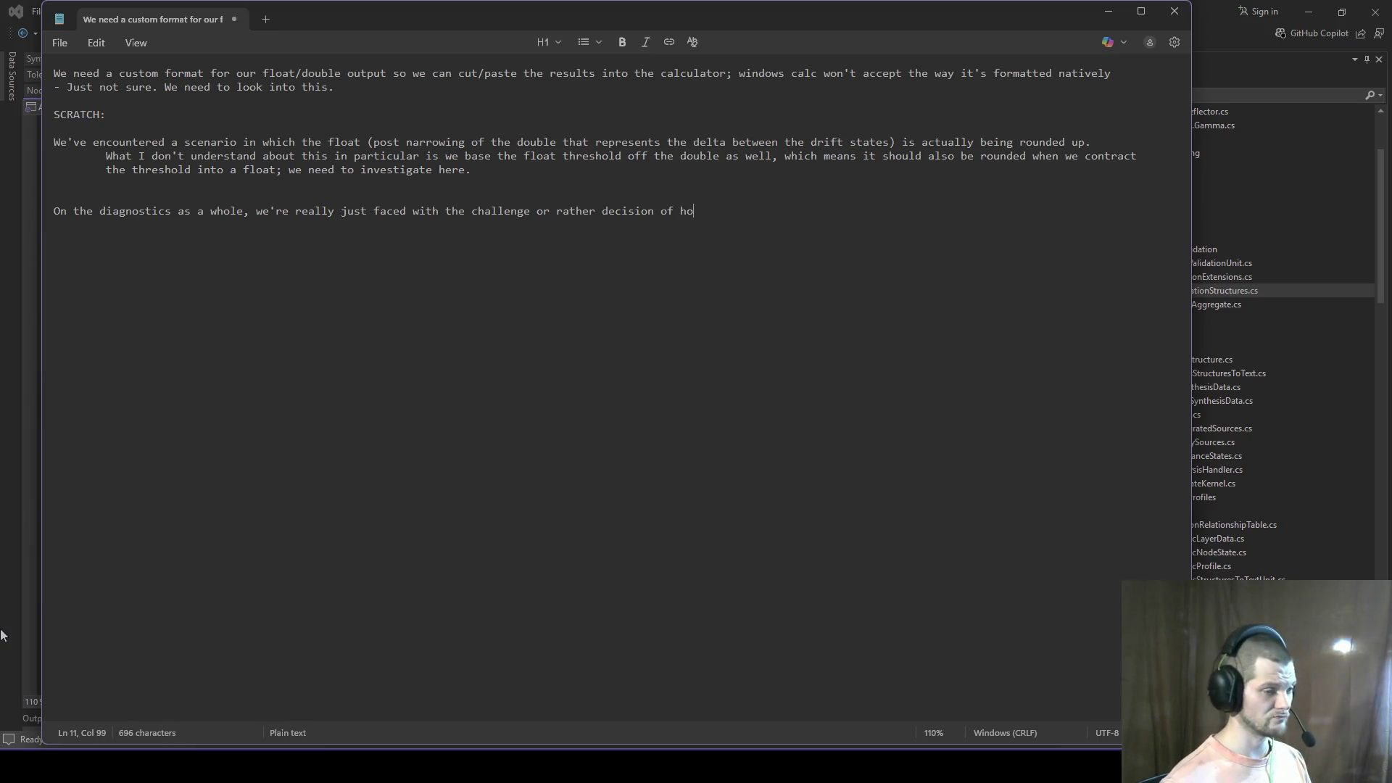
{"action": "type", "text": "ther w"}
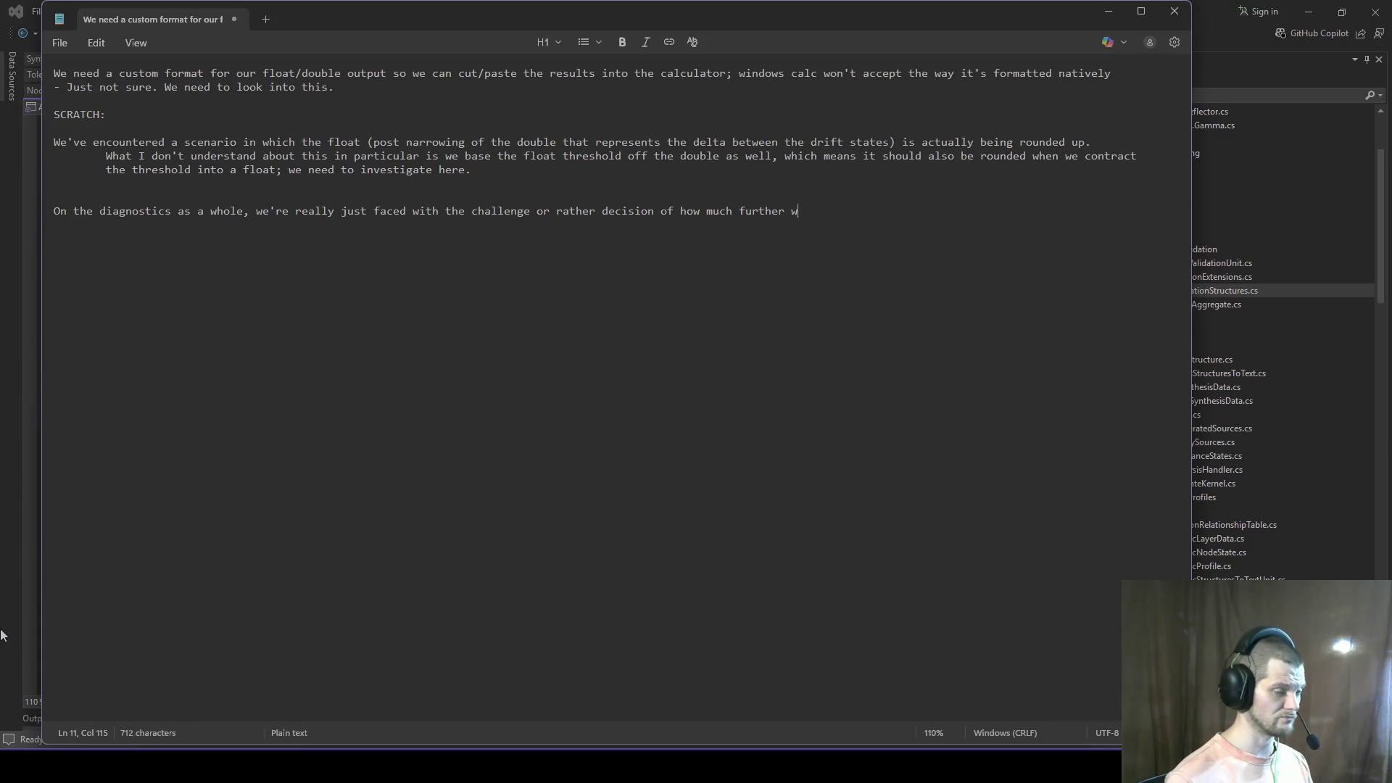
{"action": "type", "text": "e want to dig int"}
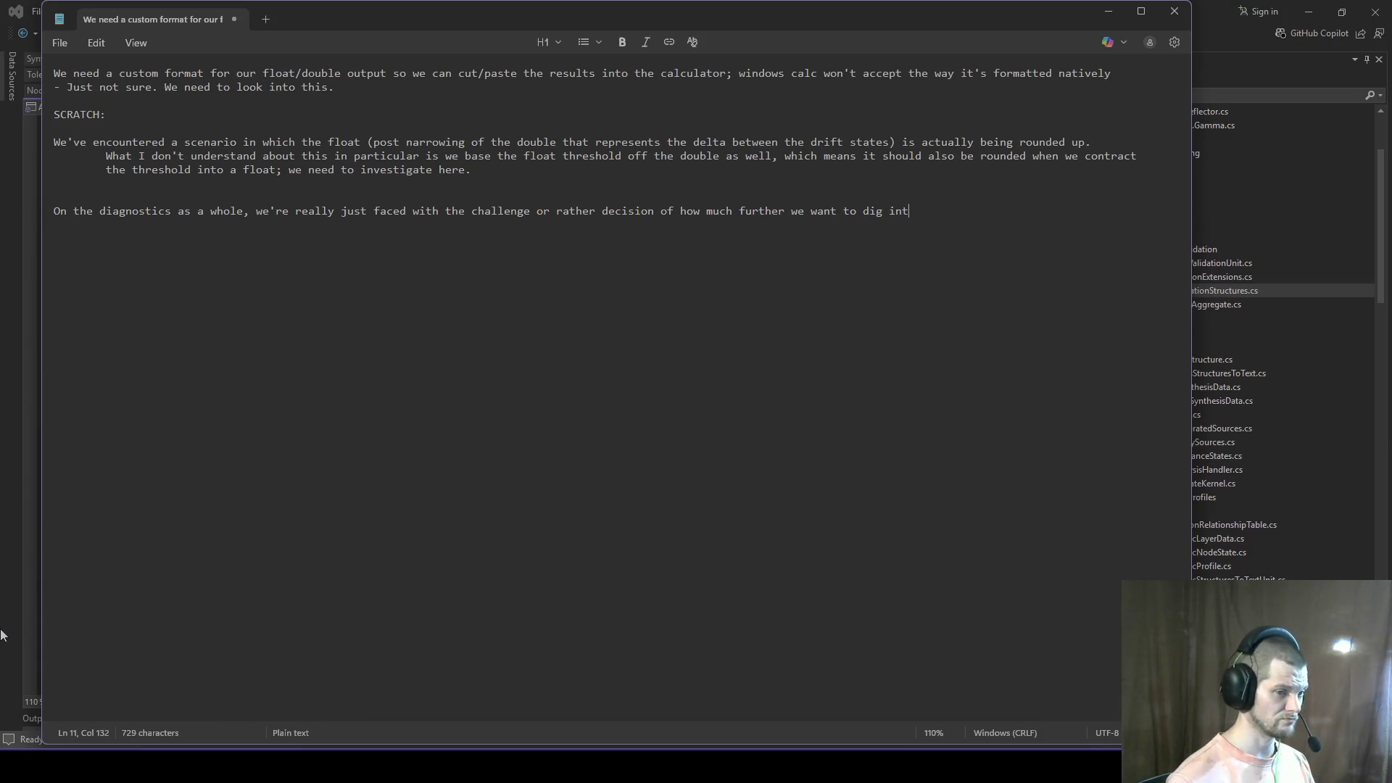
{"action": "type", "text": "o the validat"}
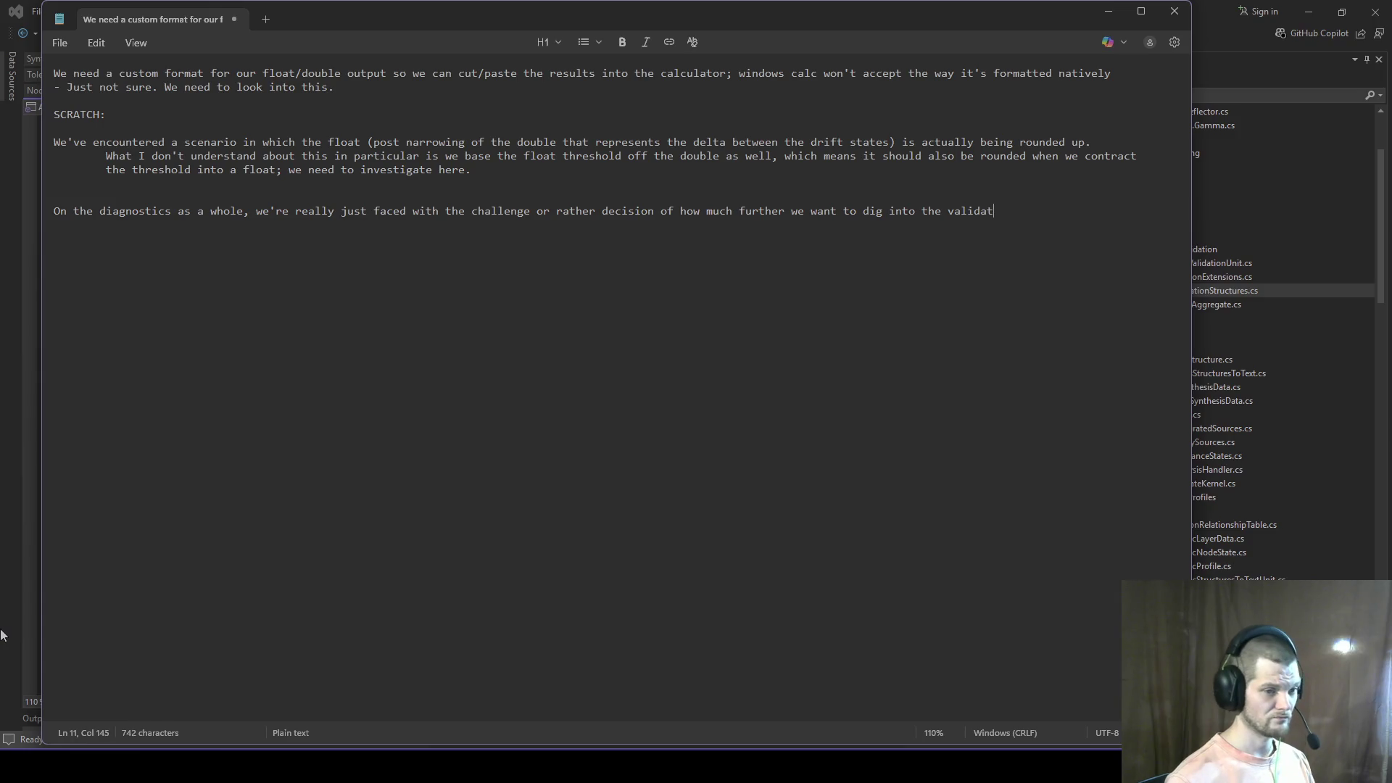
{"action": "type", "text": "ion of validations"}
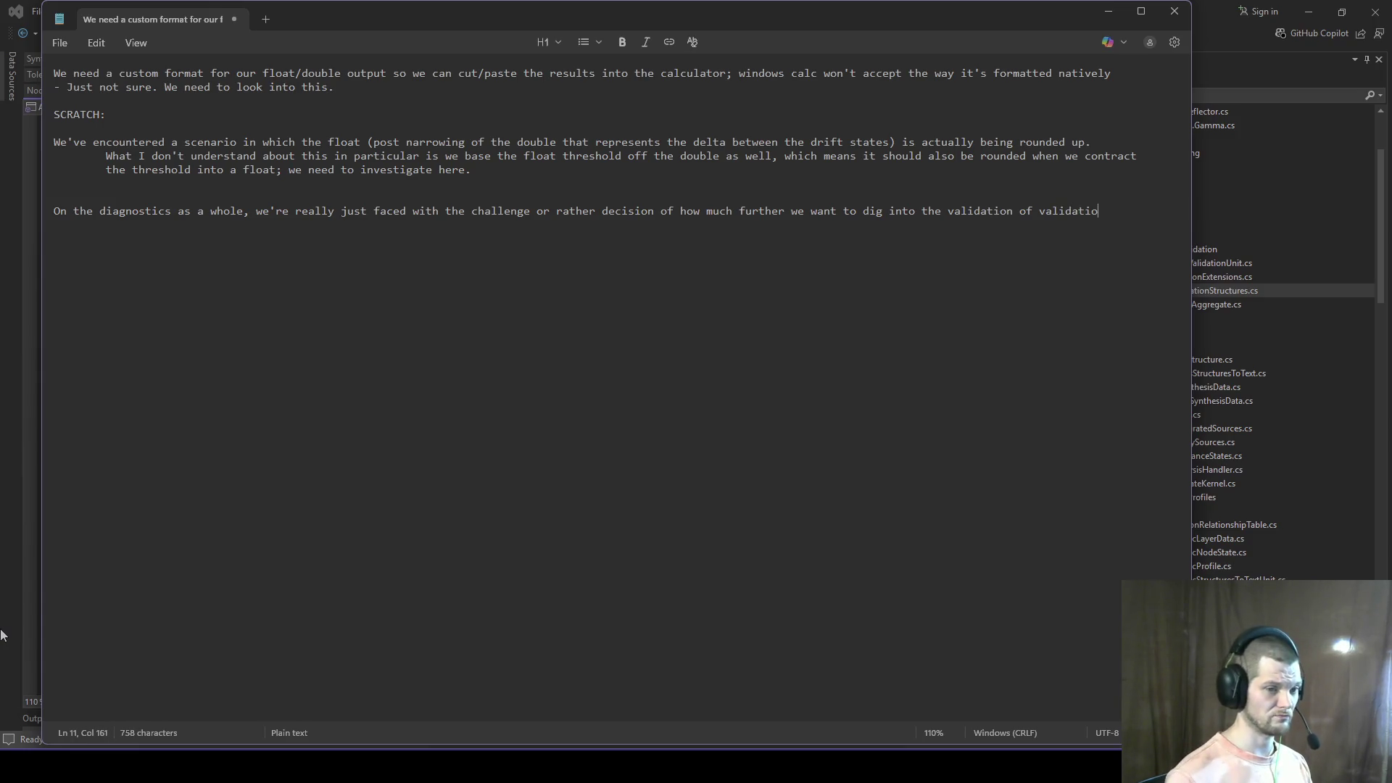
{"action": "key", "text": "Return"}
{"action": "type", "text": "For"}
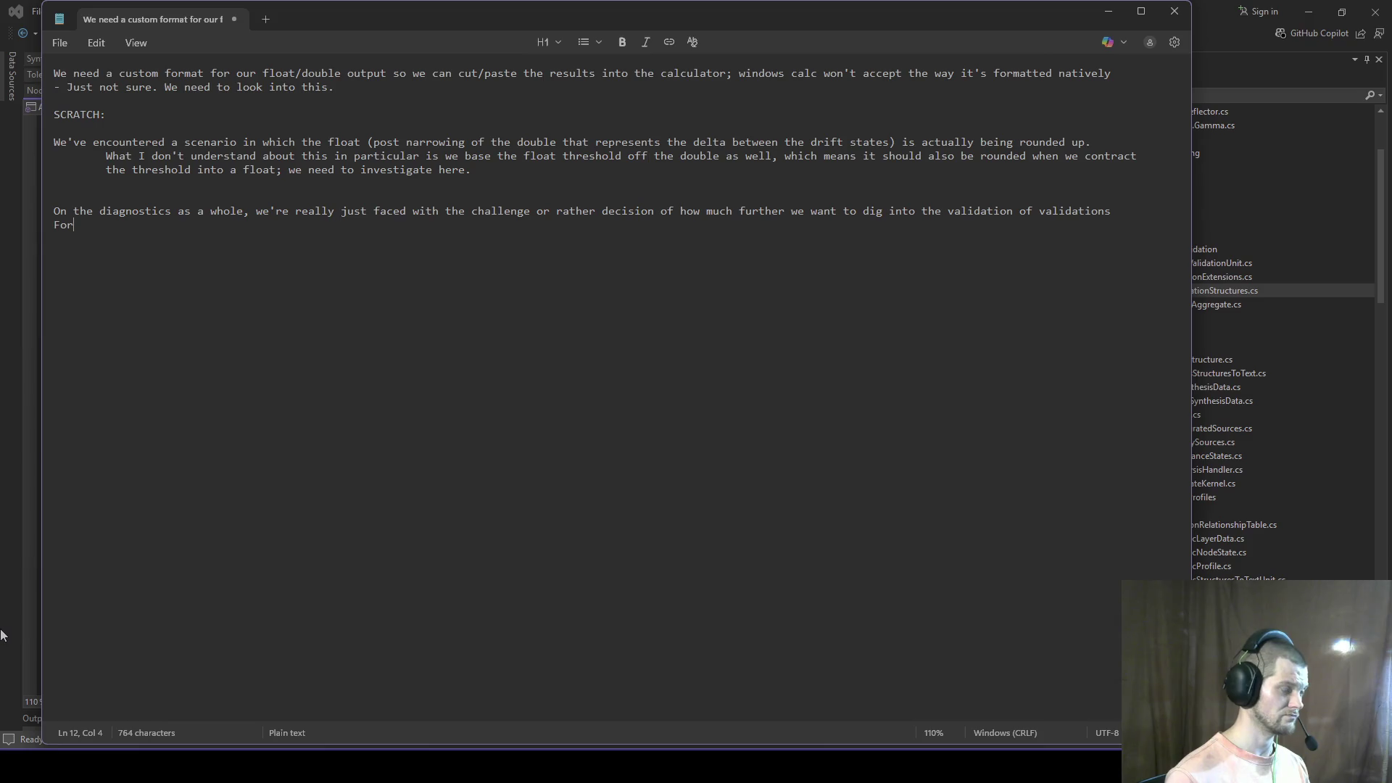
{"action": "key", "text": "BackSpace"}
{"action": "key", "text": "BackSpace"}
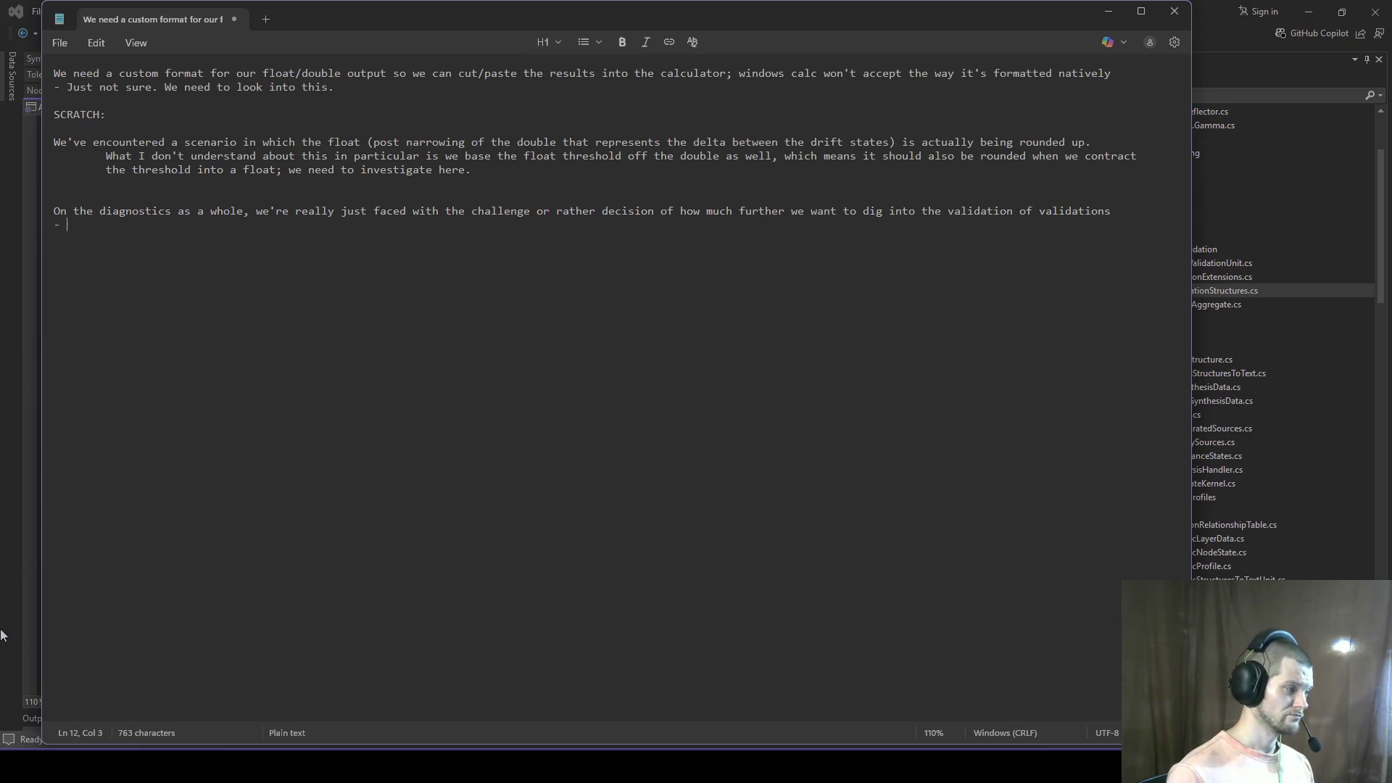
{"action": "type", "text": "- "}
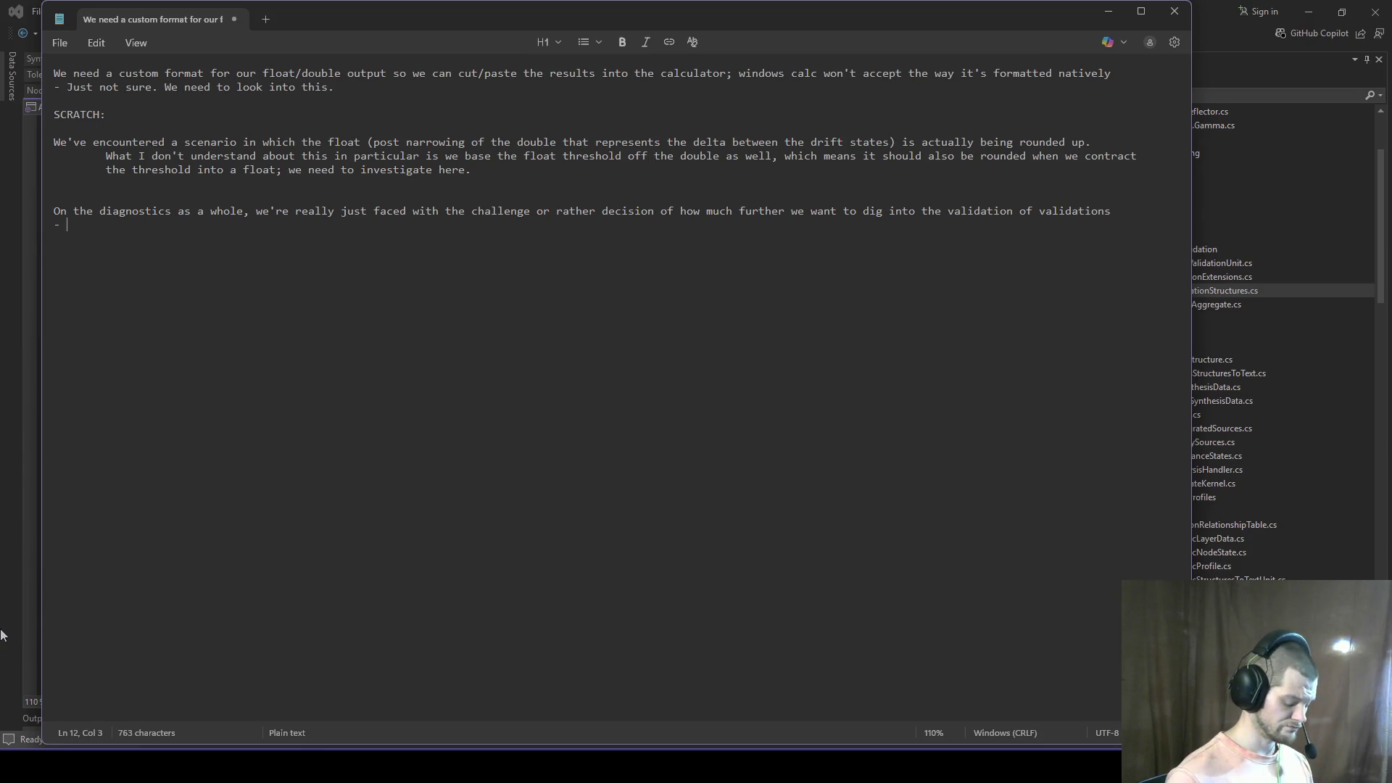
{"action": "type", "text": "Idk, "}
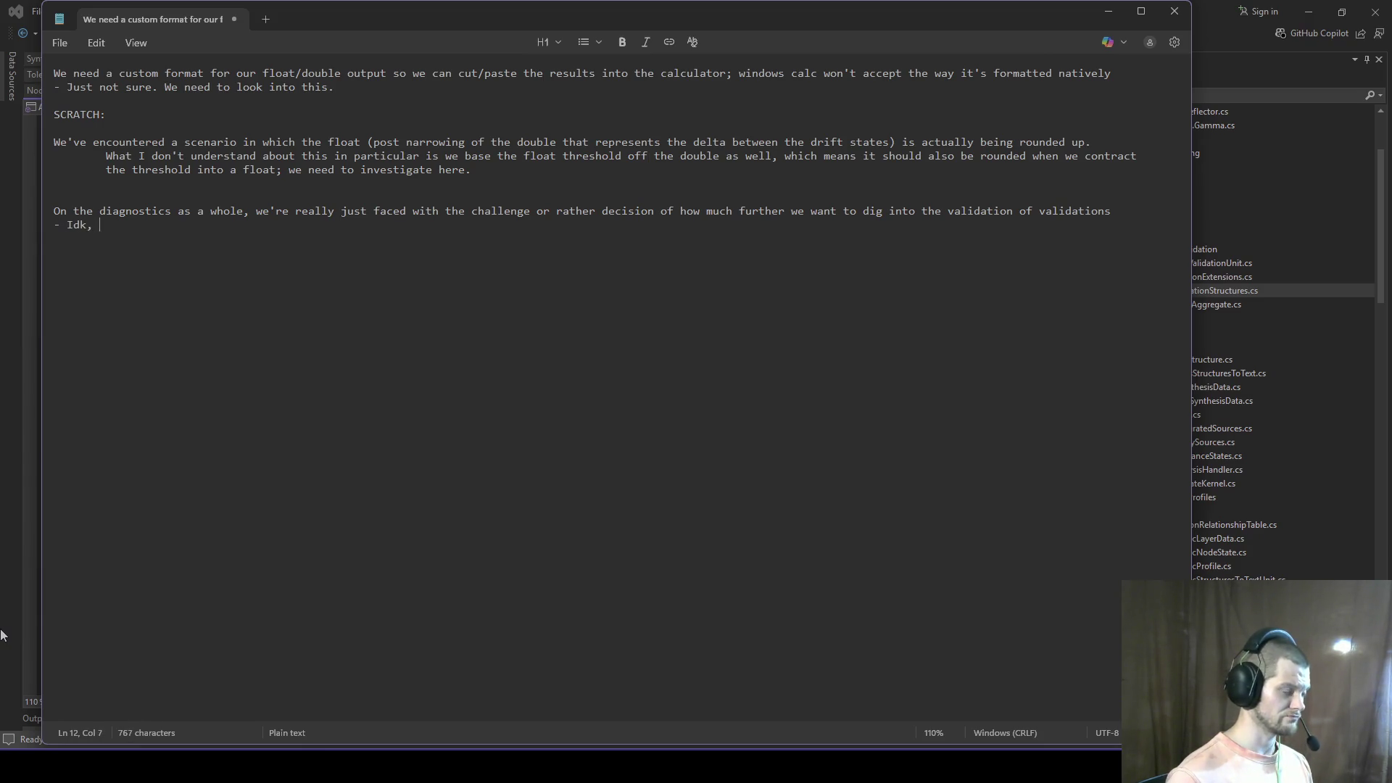
{"action": "type", "text": "coffee"}
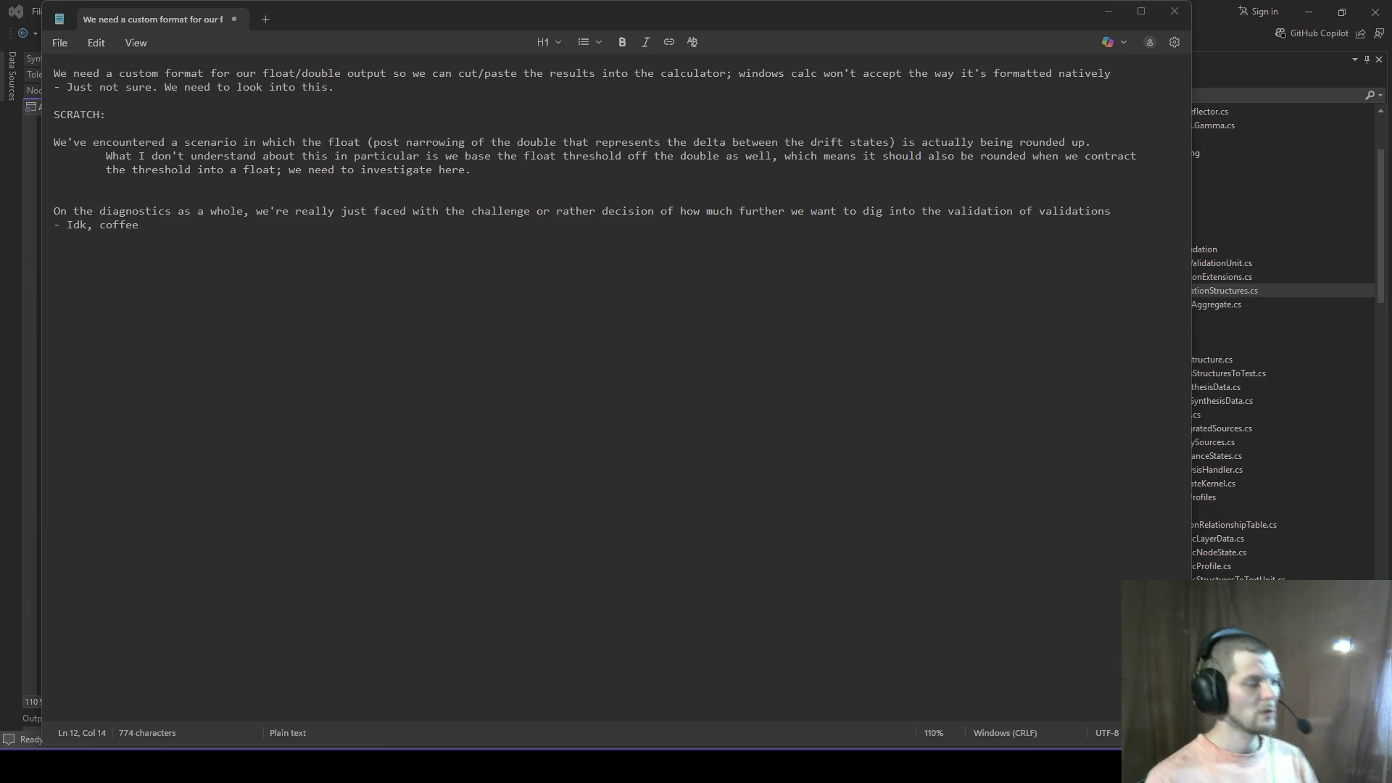
Step: Open the Task View window switcher
{"action": "key", "text": "super+Tab"}
Step: In Pandora, skip past the Stronger and Burning tracks to Learn Truth, then minimize it
{"action": "left_click", "coordinate": [1133, 364]}
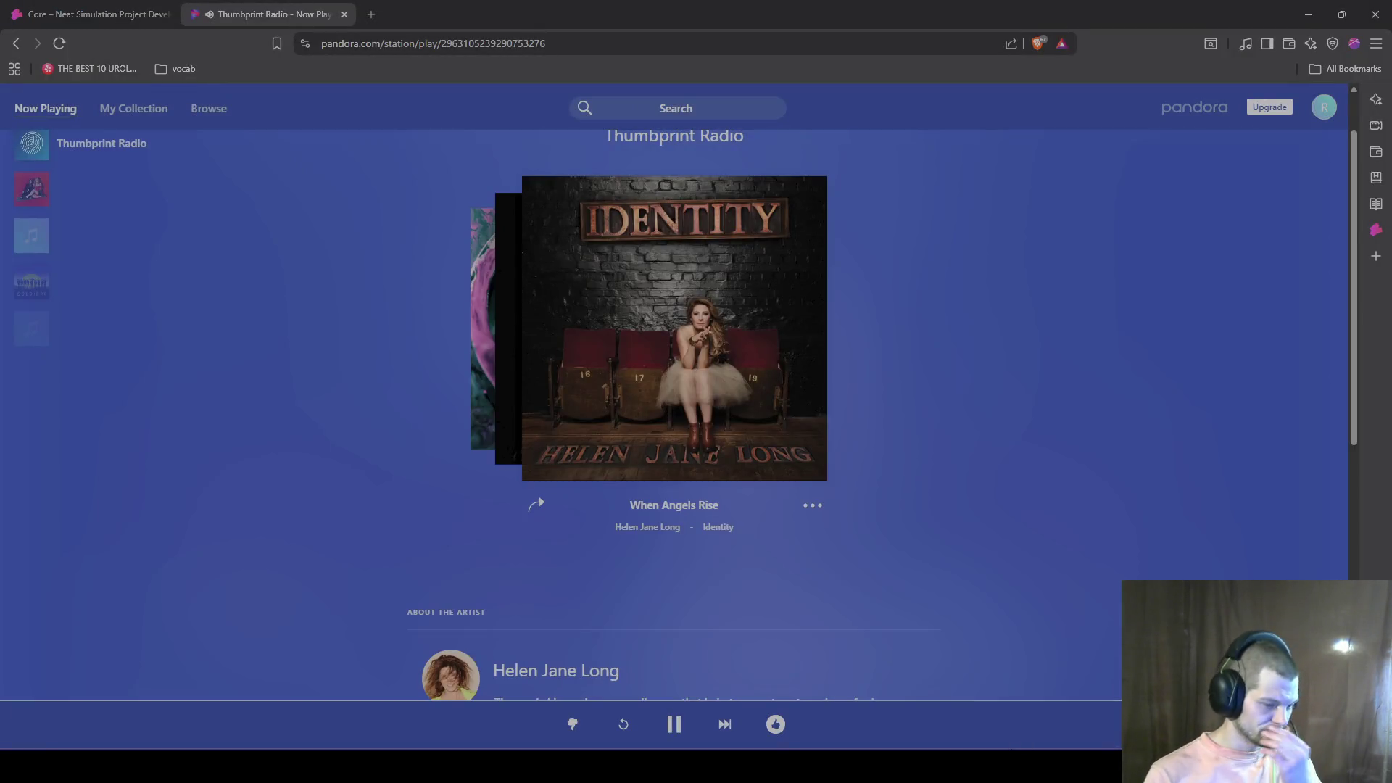
{"action": "left_click", "coordinate": [724, 724]}
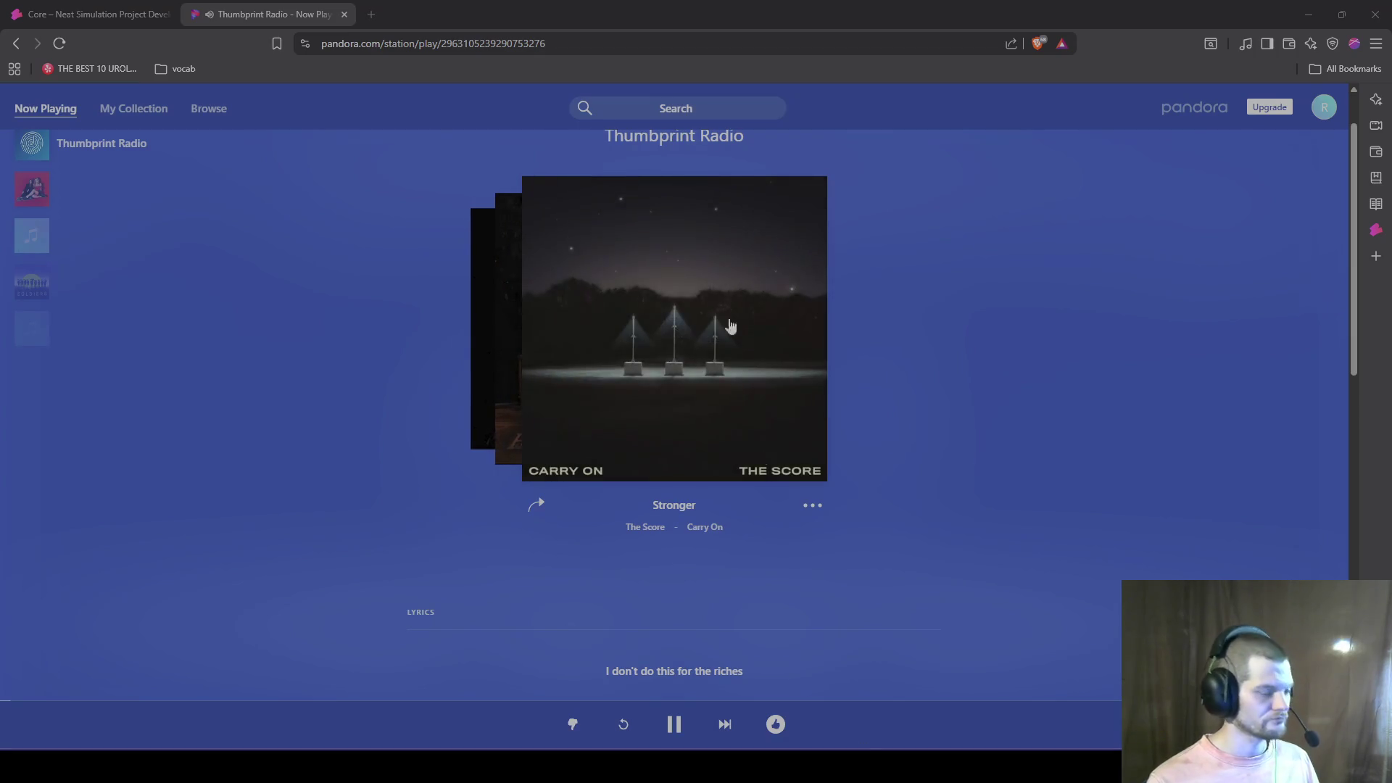
{"action": "key", "text": "super+Tab"}
{"action": "key", "text": "Escape"}
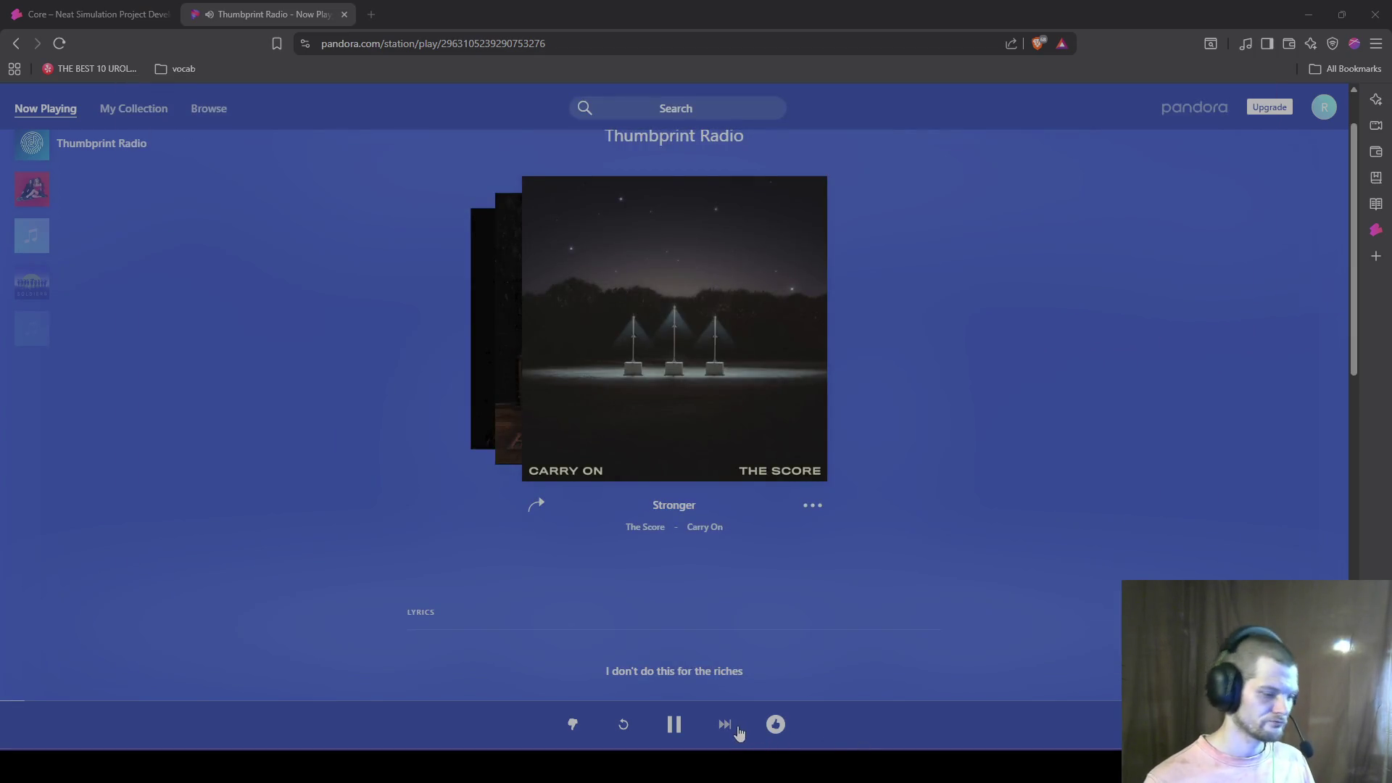
{"action": "left_click", "coordinate": [728, 726]}
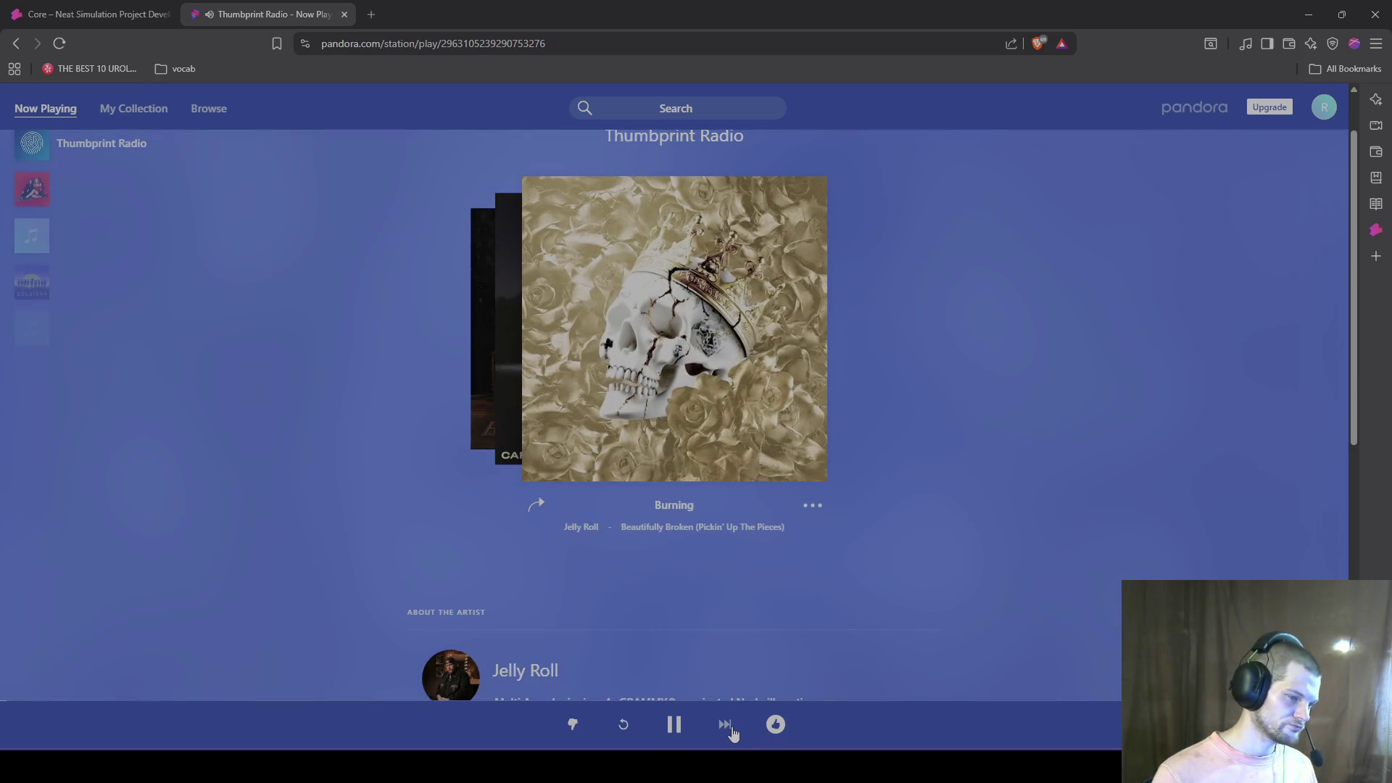
{"action": "left_click", "coordinate": [728, 725]}
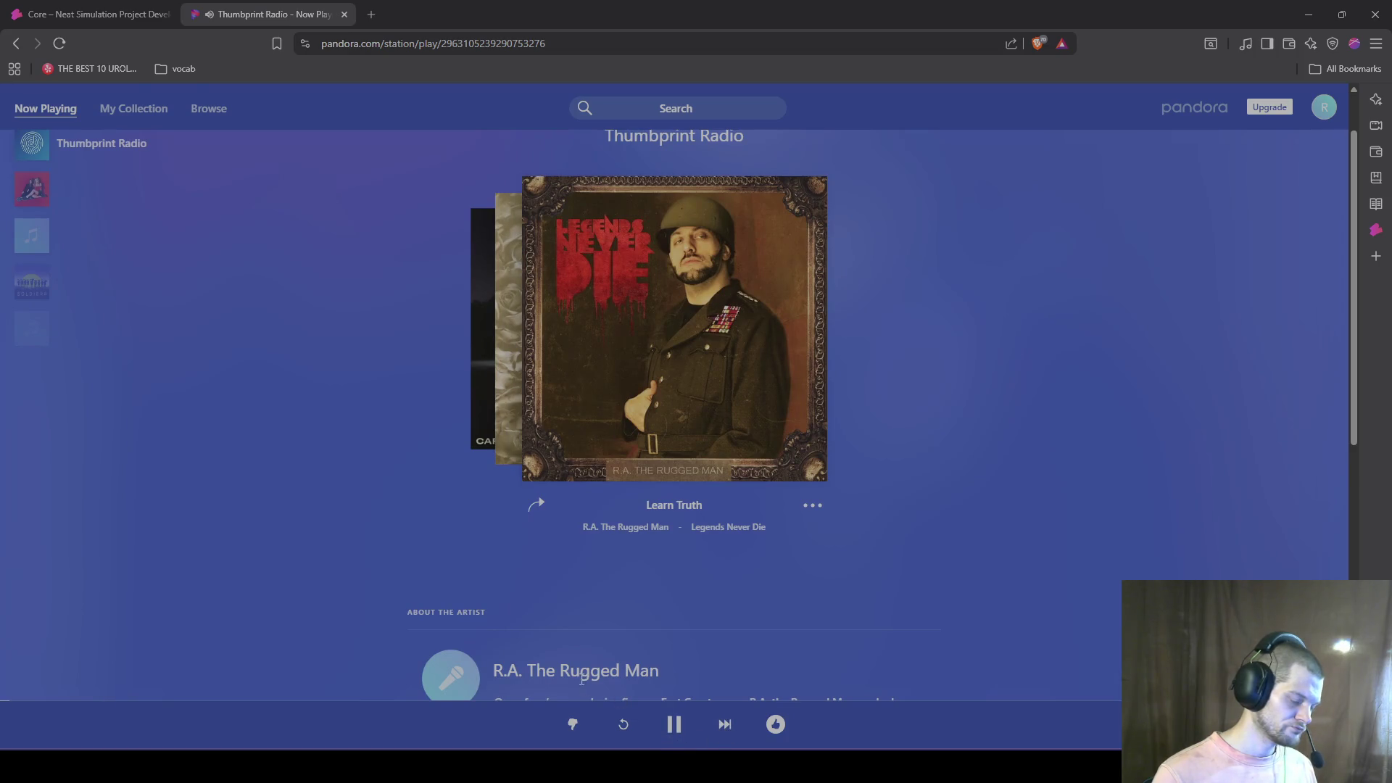
{"action": "left_click", "coordinate": [1309, 14]}
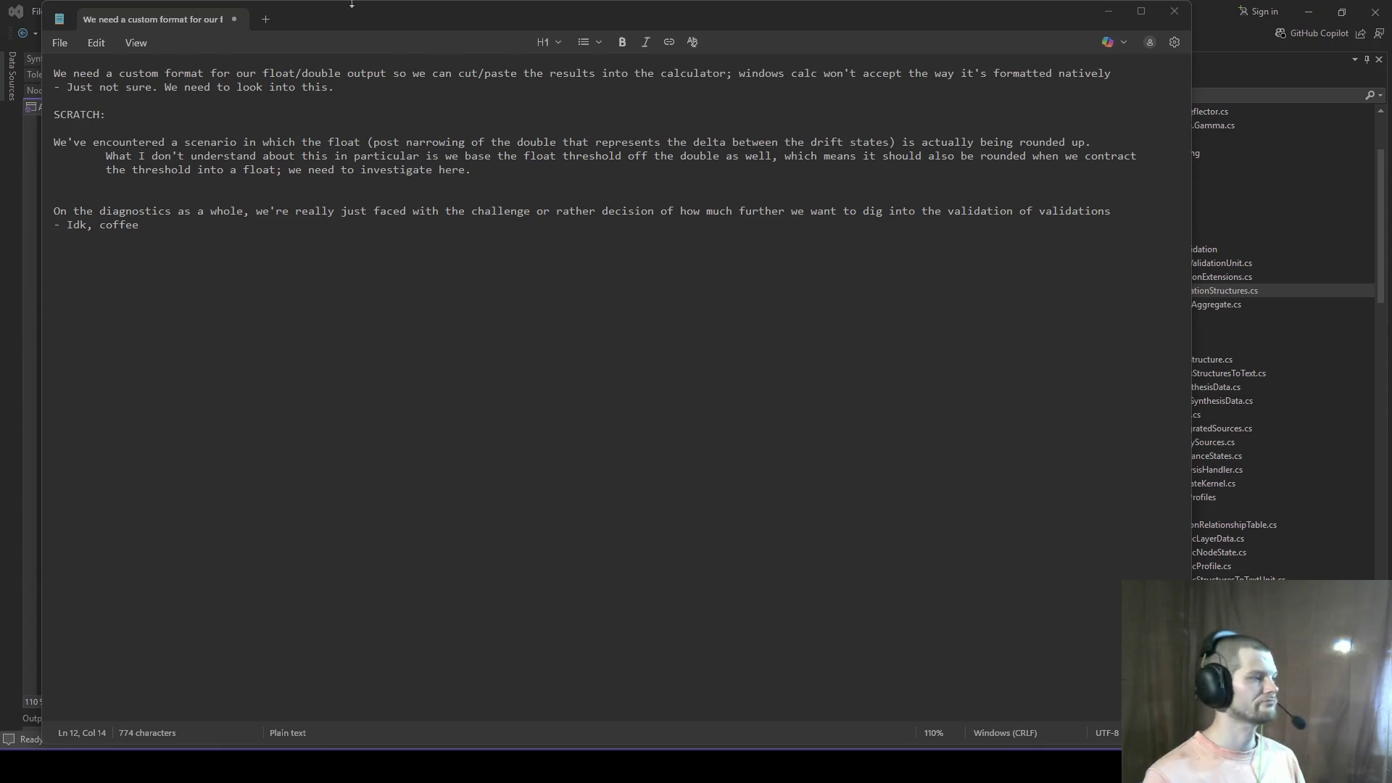
Step: Replace the diagnostics paragraph and coffee line with a question about a drift state divergence manifest
{"action": "key", "text": "shift+Home"}
{"action": "key", "text": "shift+Up"}
{"action": "key", "text": "shift+Up"}
{"action": "key", "text": "BackSpace"}
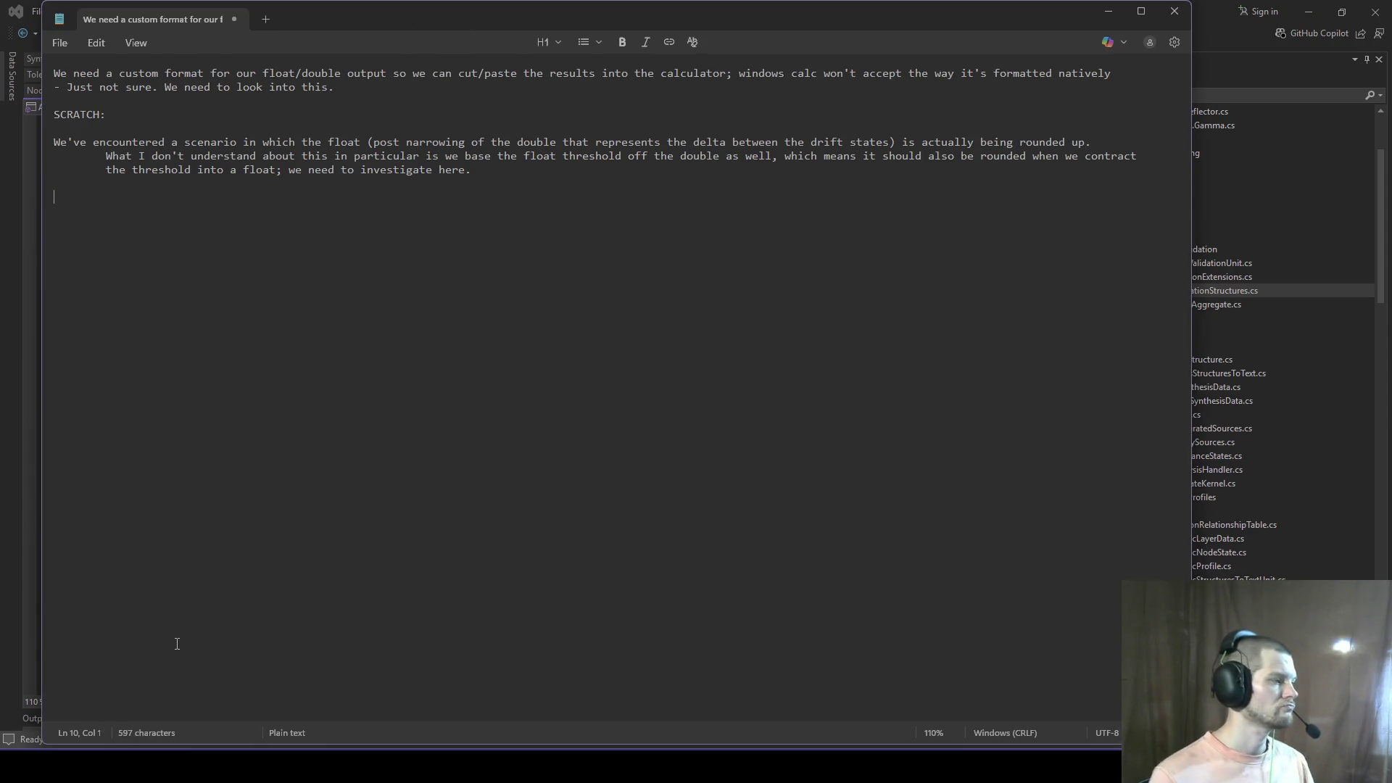
{"action": "key", "text": "super+Tab"}
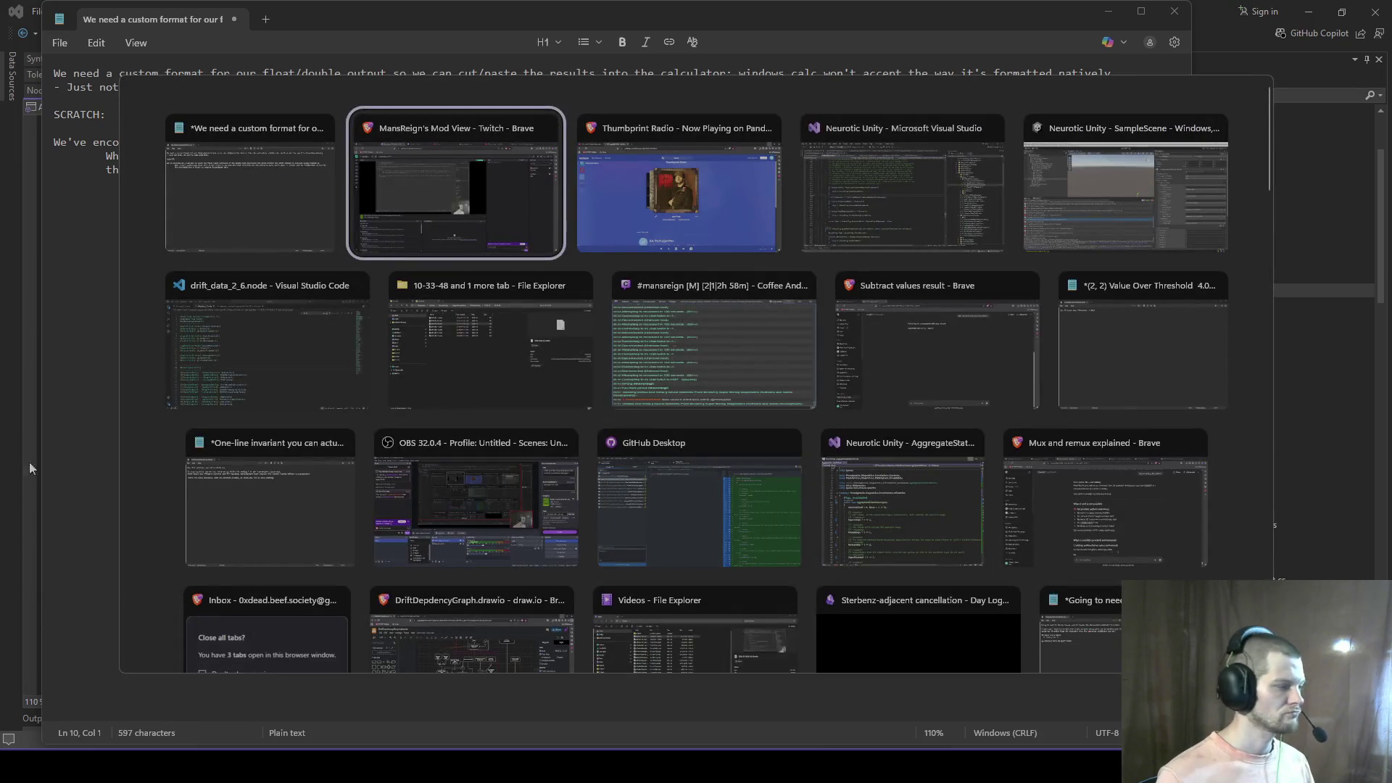
{"action": "key", "text": "Escape"}
{"action": "type", "text": "We m"}
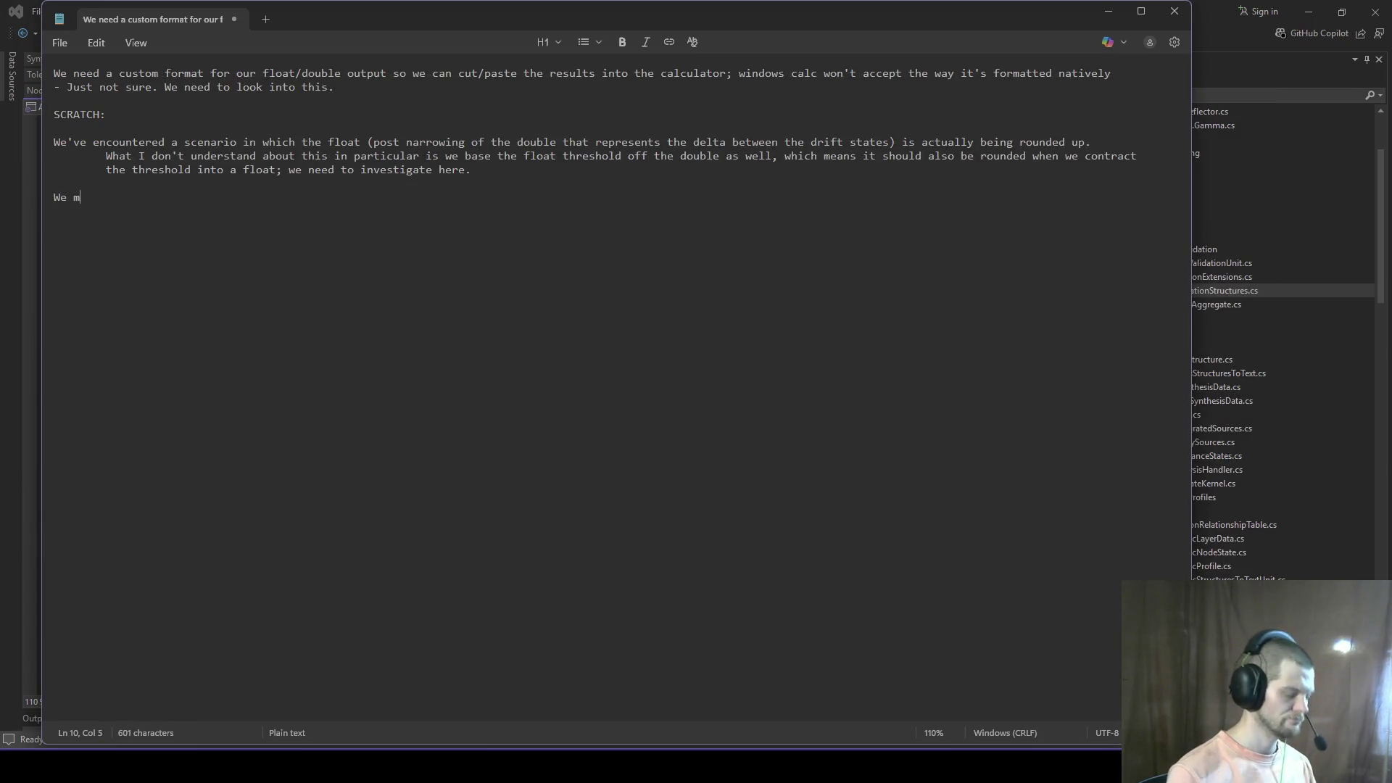
{"action": "type", "text": "ay actually also wa"}
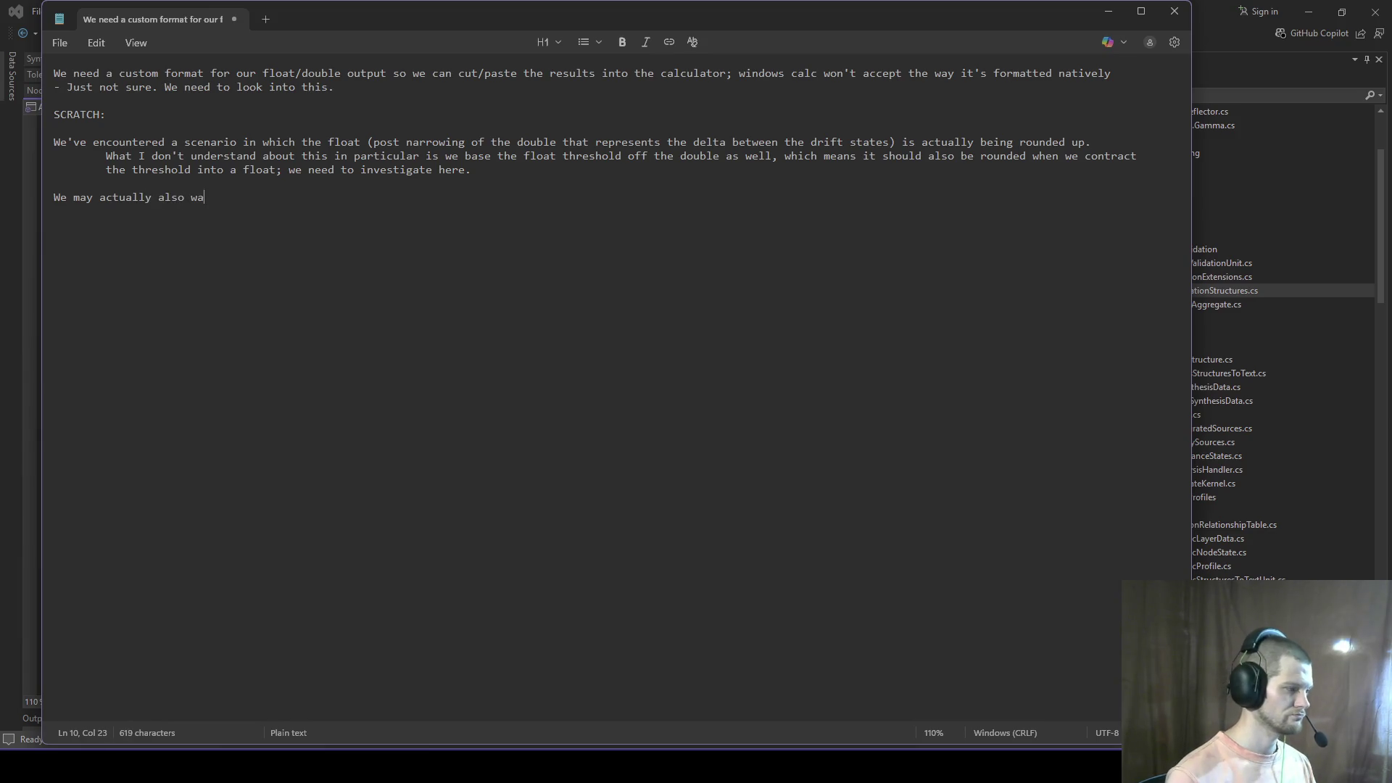
{"action": "type", "text": "nt a manifest of"}
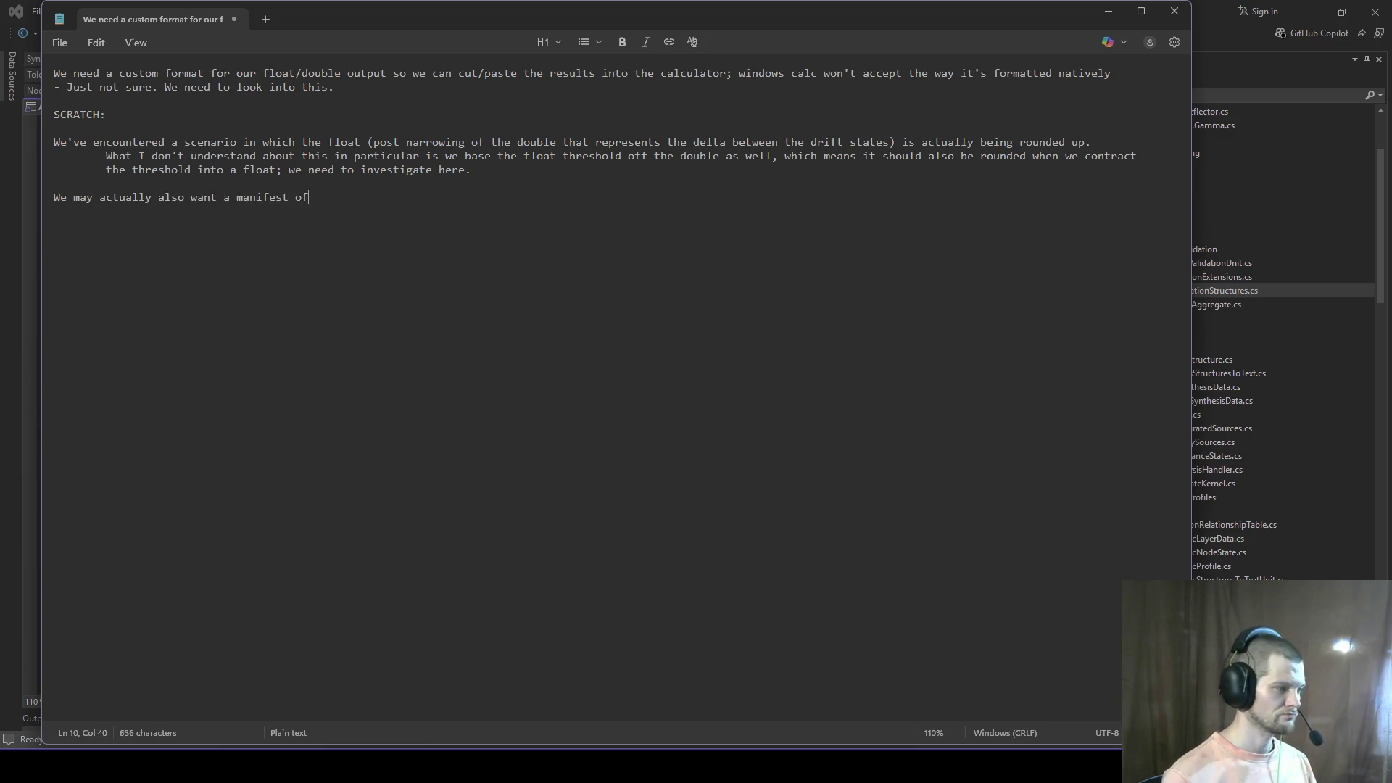
{"action": "type", "text": " drift state div"}
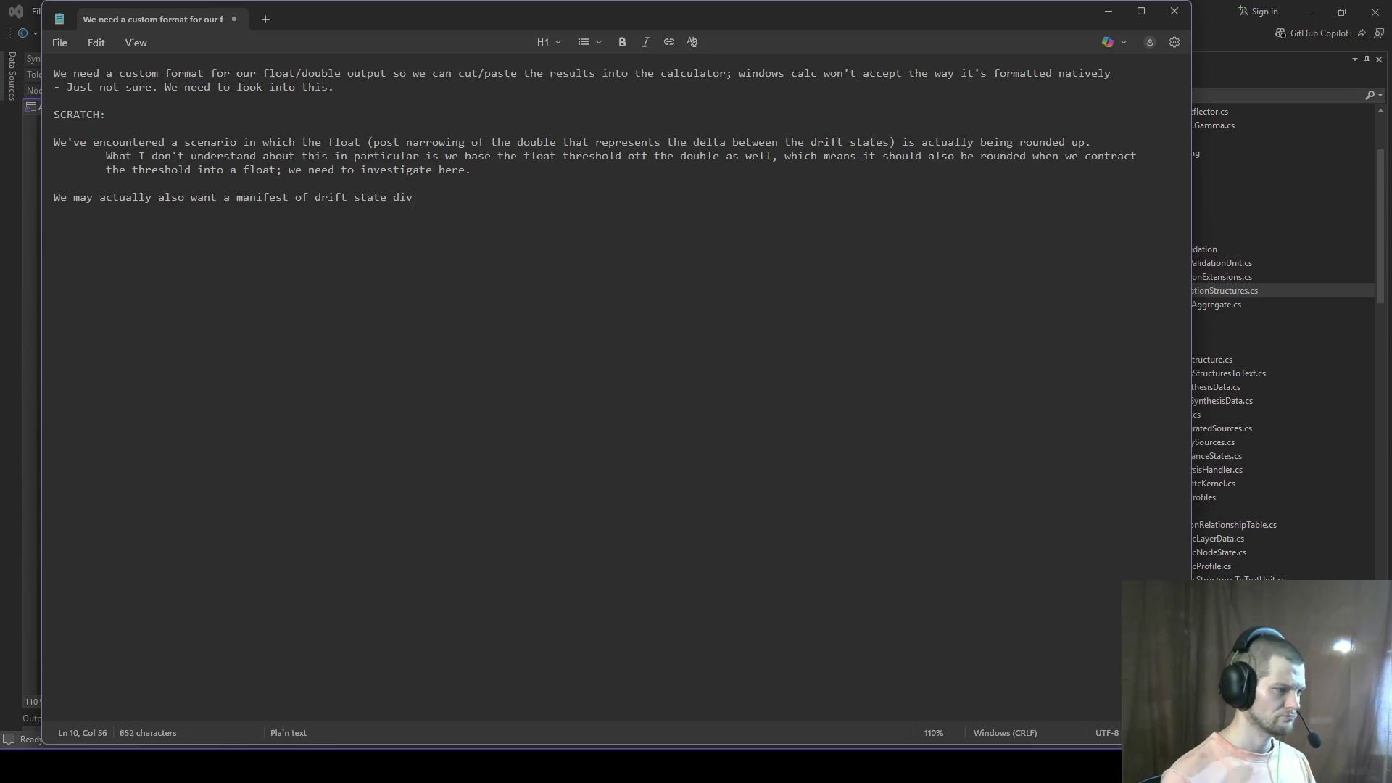
{"action": "type", "text": "ergence instead of"}
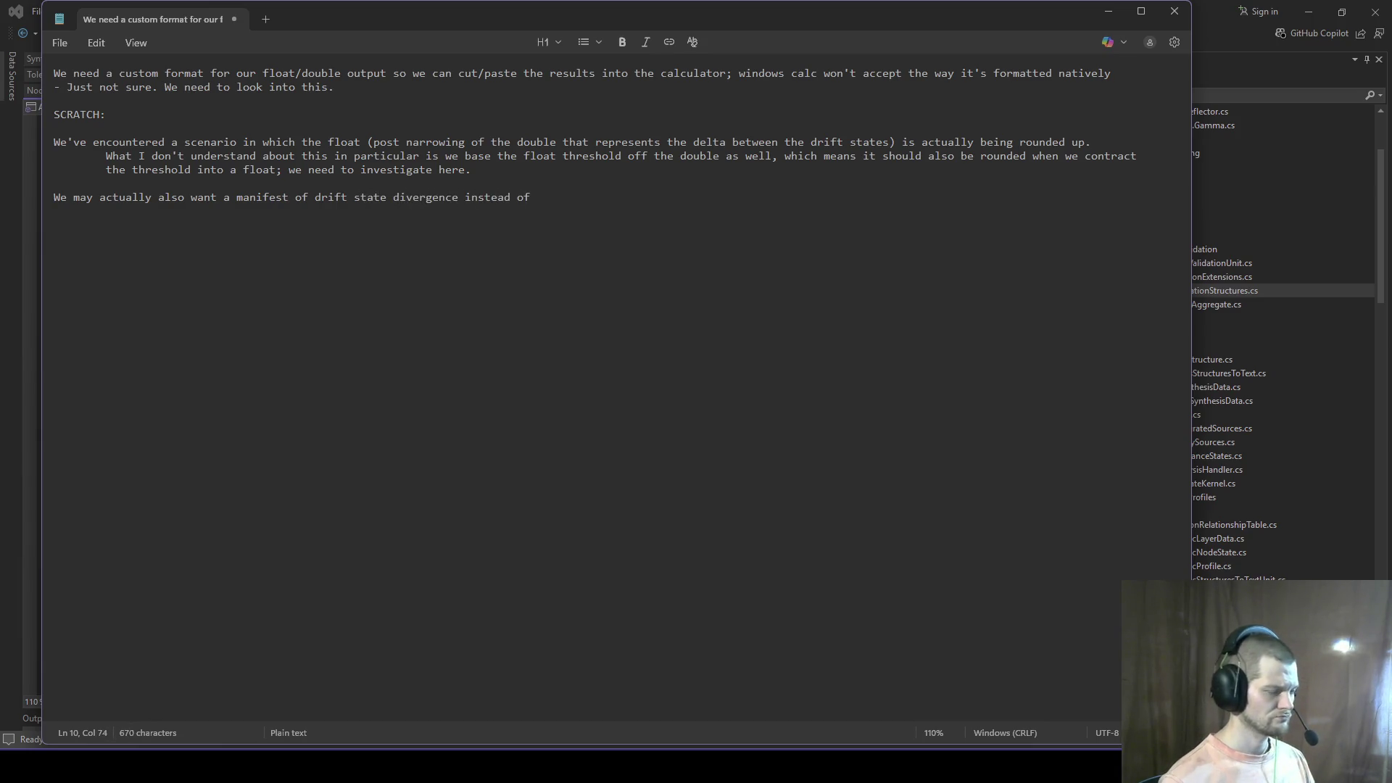
{"action": "type", "text": " the folder of in"}
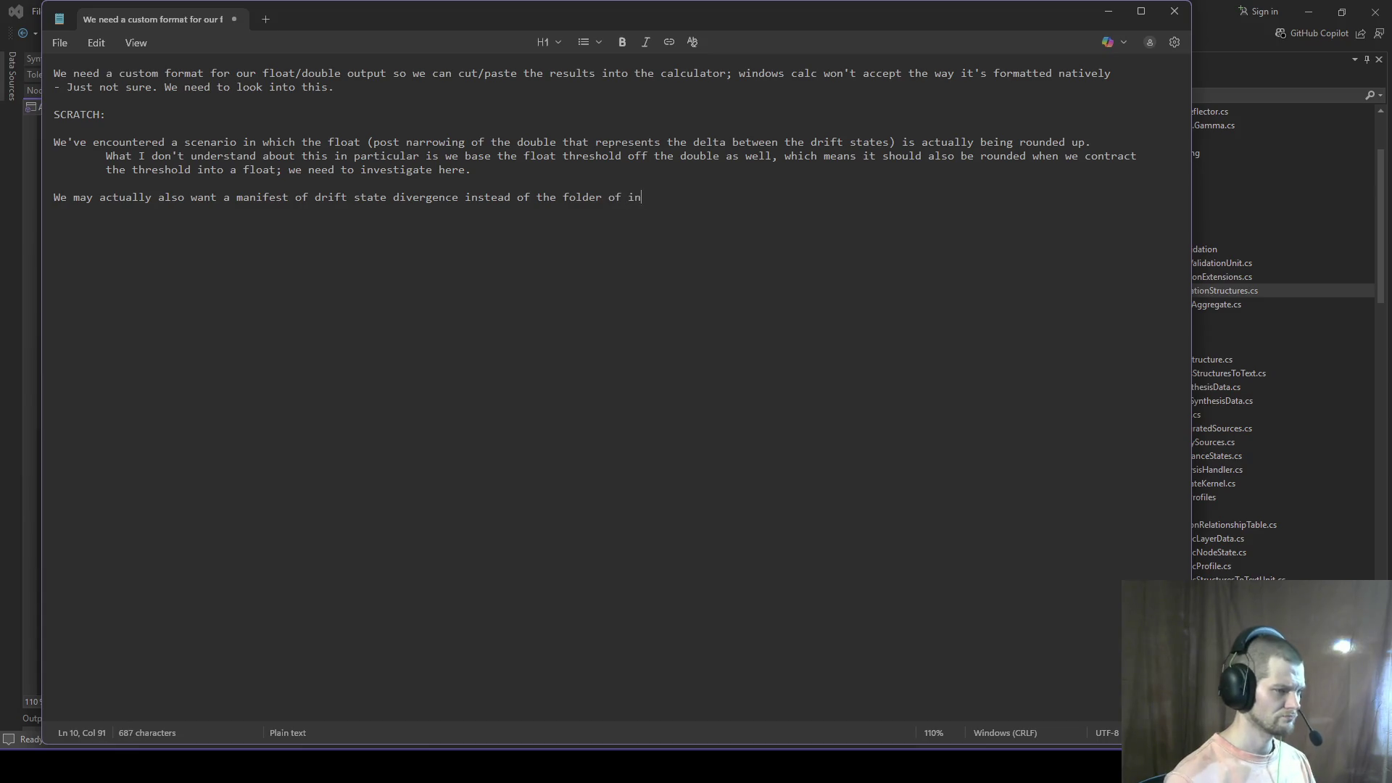
{"action": "type", "text": "dividual foles?"}
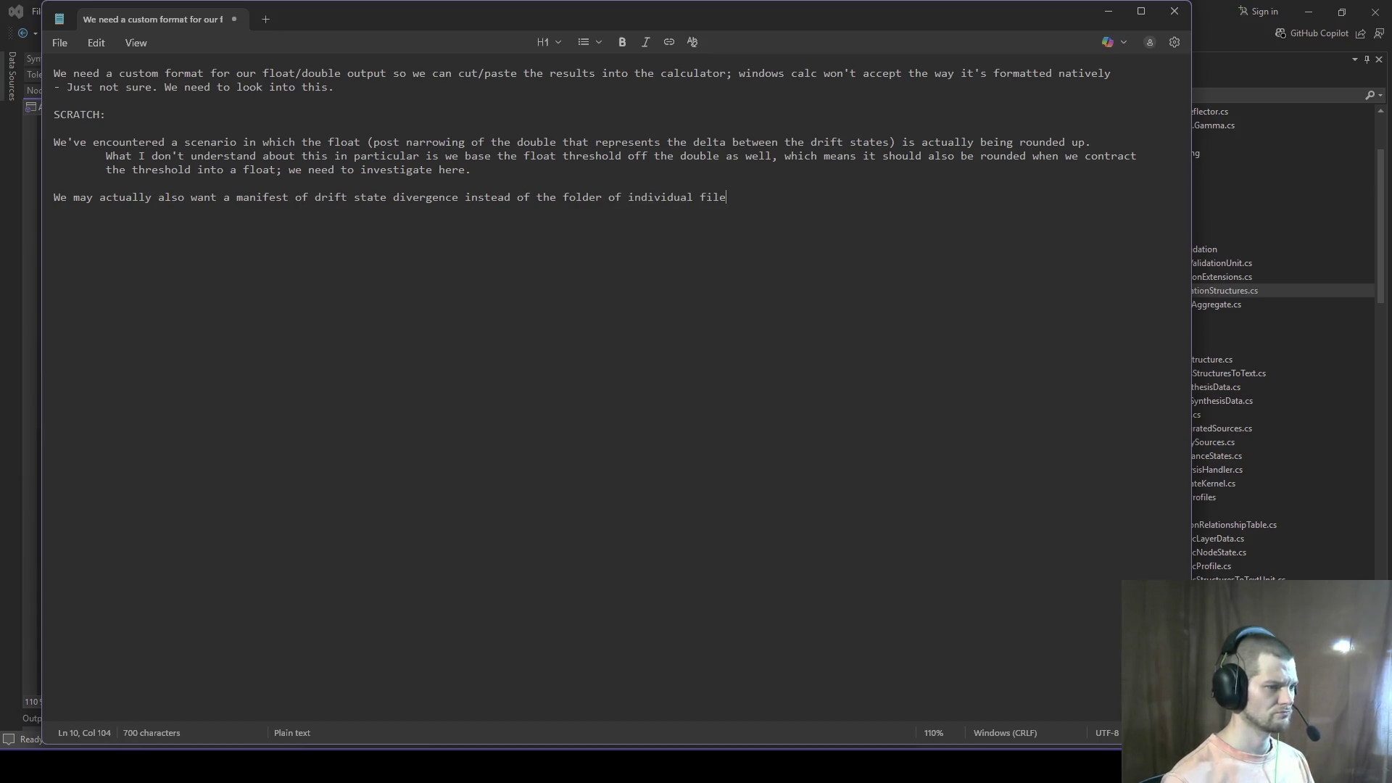
{"action": "left_click", "coordinate": [1108, 10]}
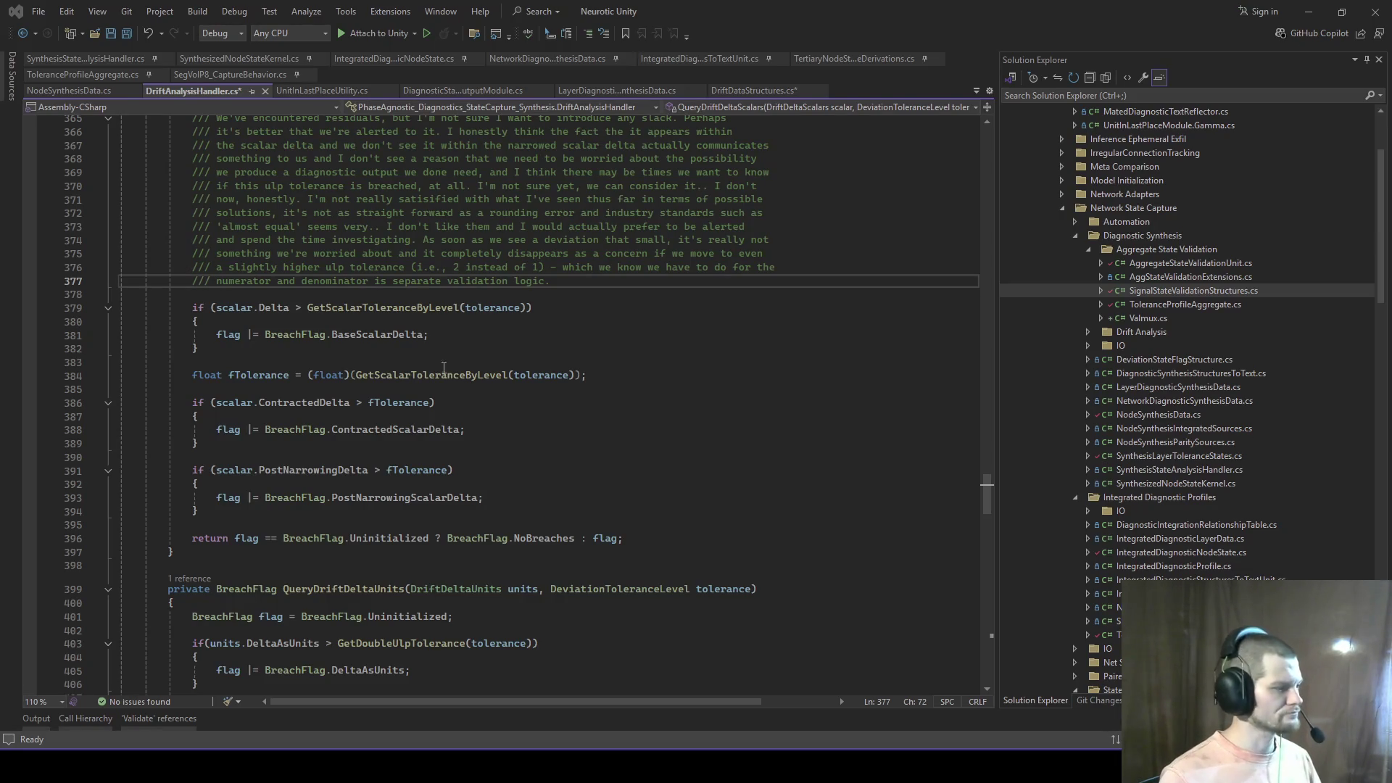
Step: Review the BaseScalarDelta check on lines 380–382, glance at Unity, then return to Notepad
{"action": "left_click", "coordinate": [521, 341]}
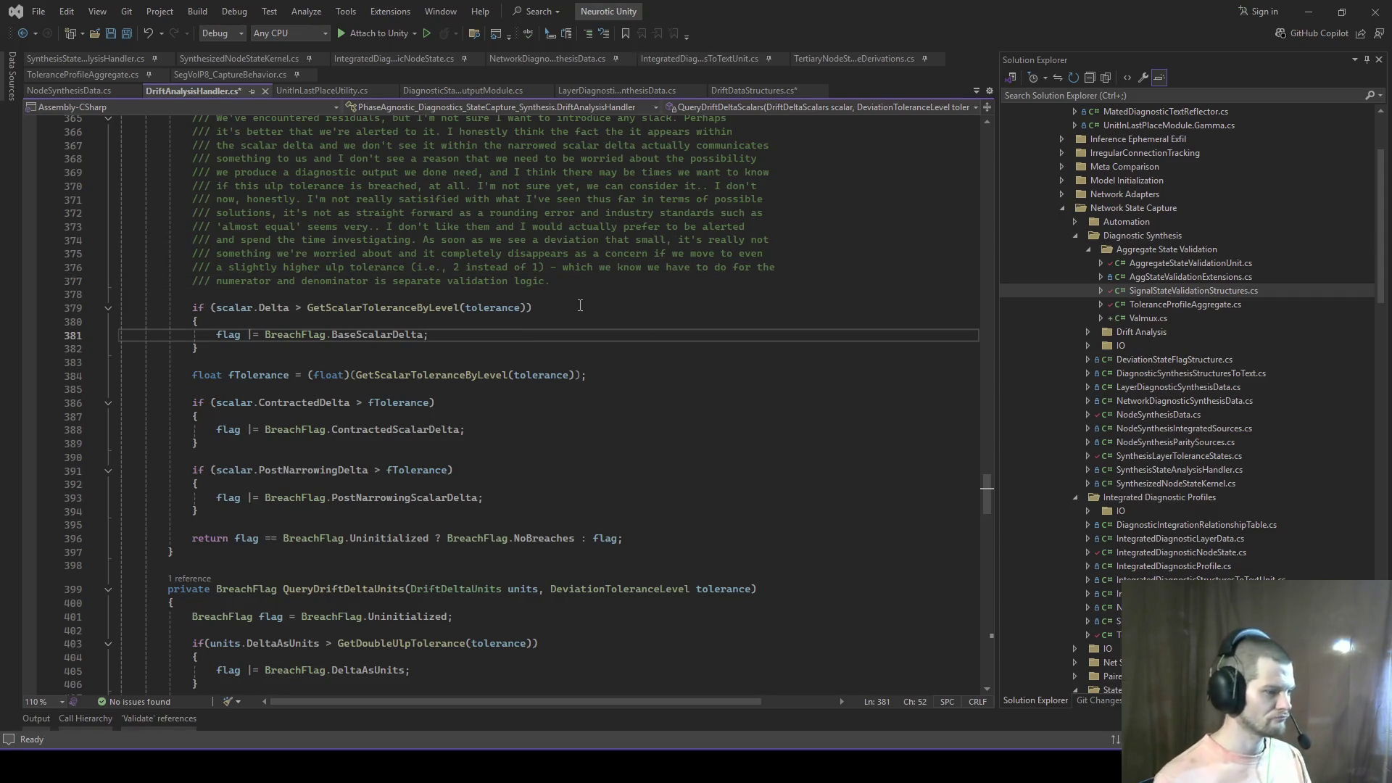
{"action": "left_click", "coordinate": [499, 318]}
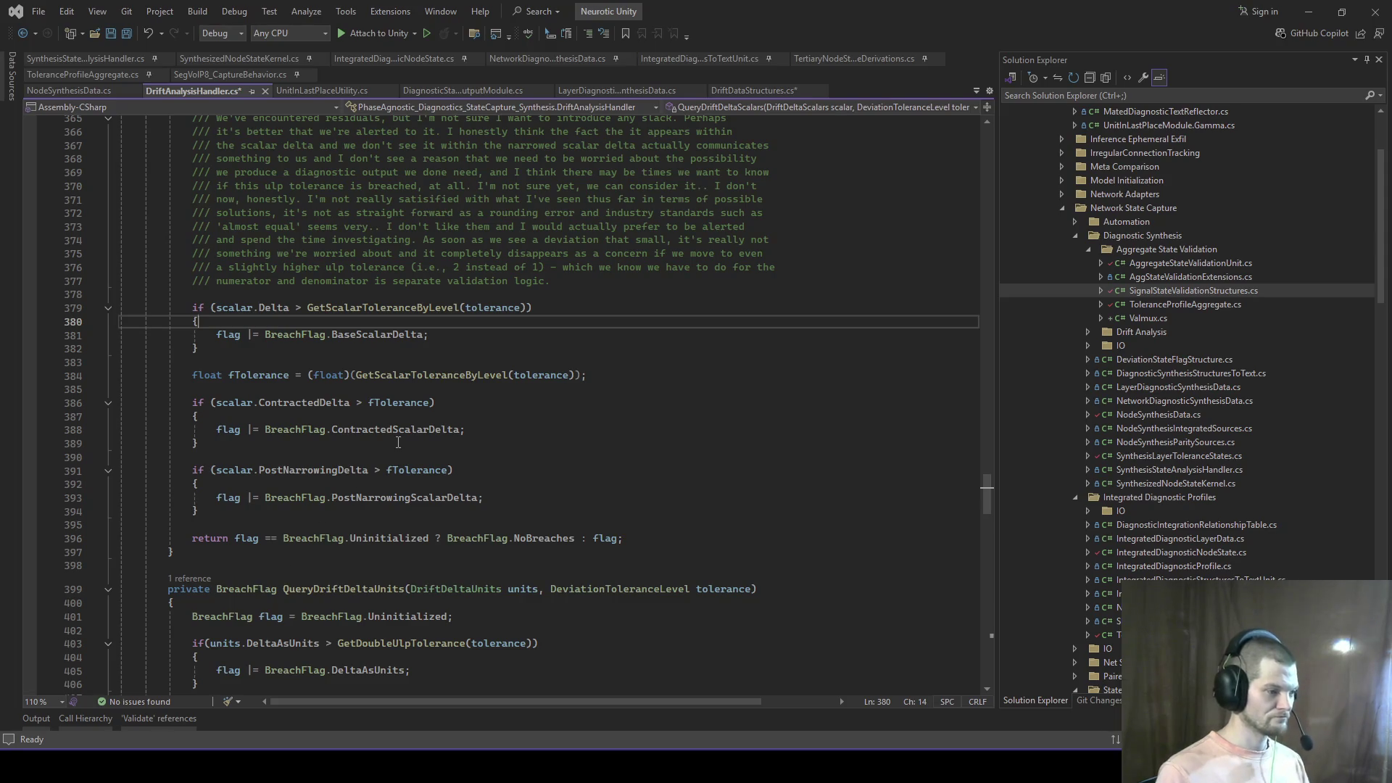
{"action": "key", "text": "Down"}
{"action": "key", "text": "Down"}
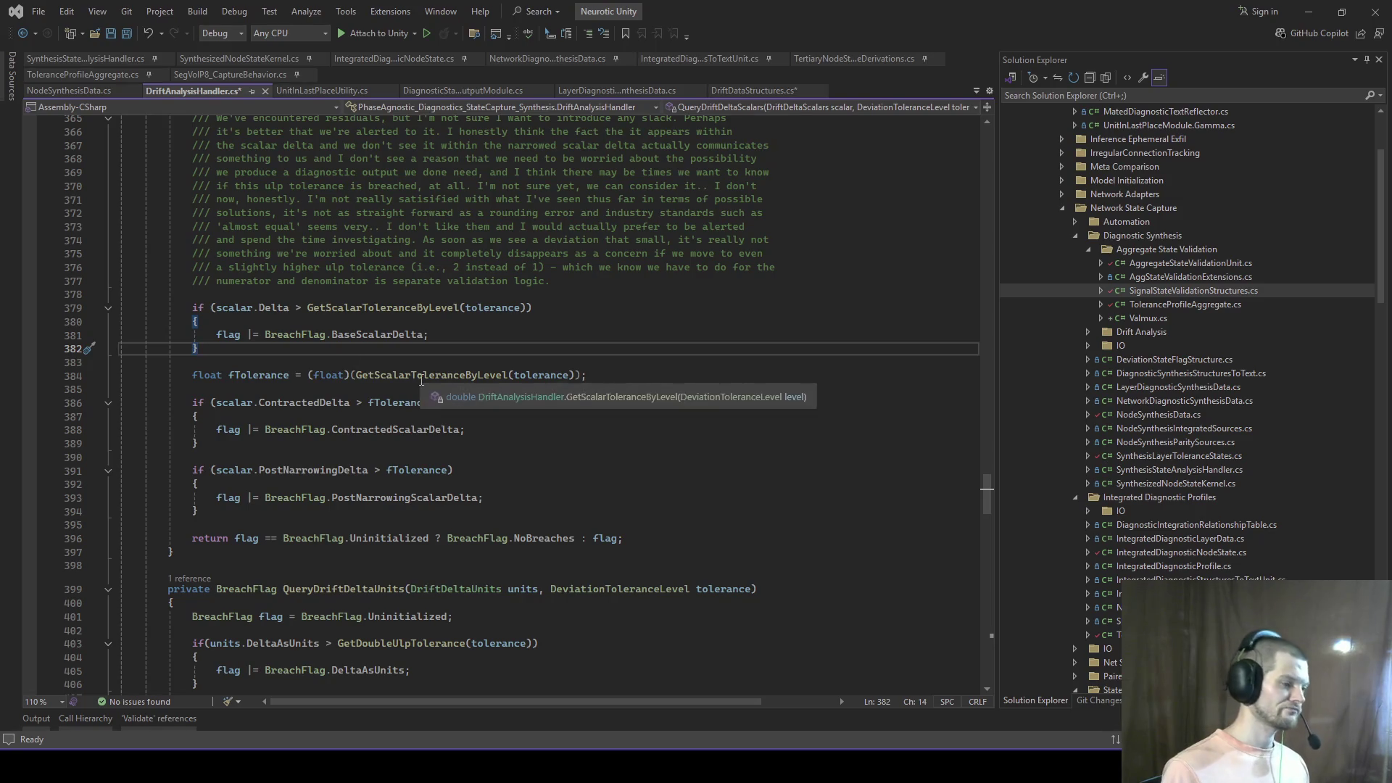
{"action": "key", "text": "alt+Tab"}
{"action": "key", "text": "alt+Tab"}
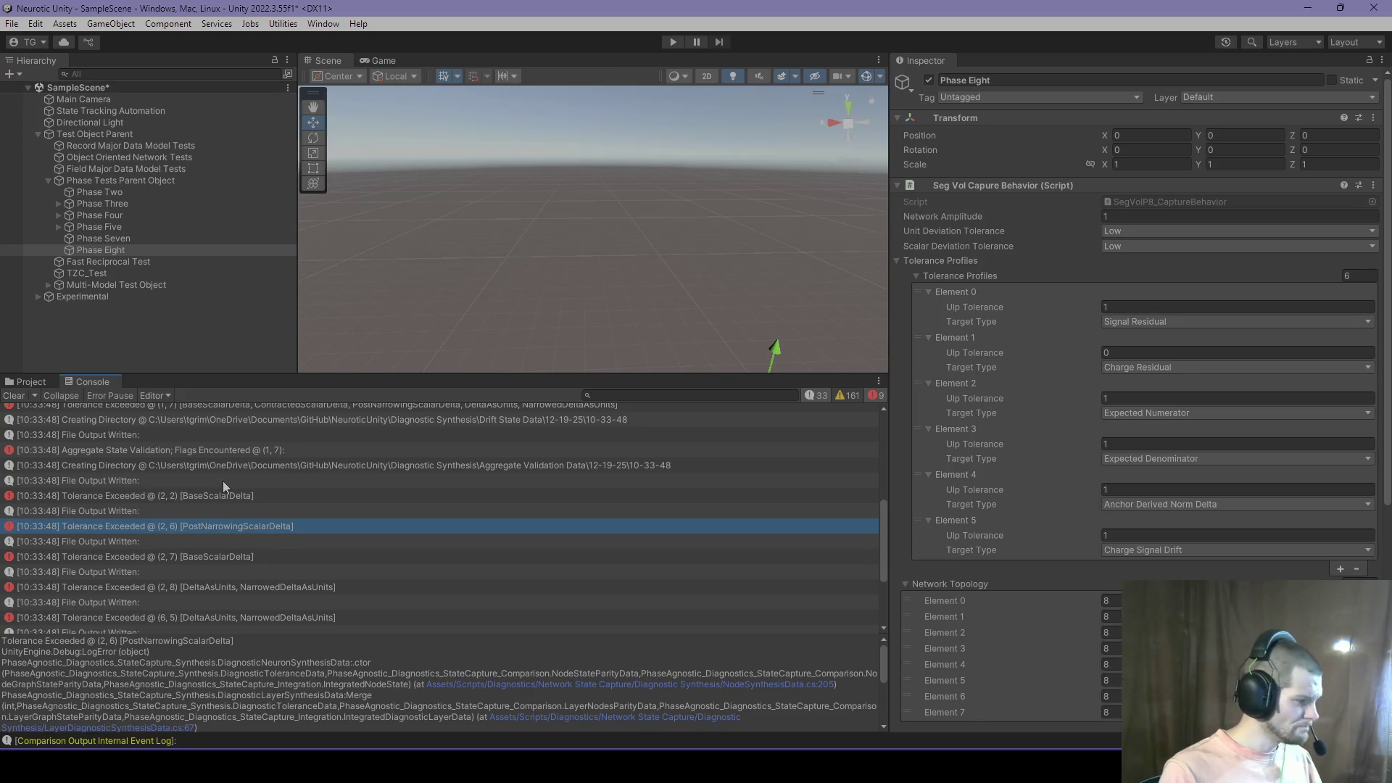
{"action": "key", "text": "alt+Tab"}
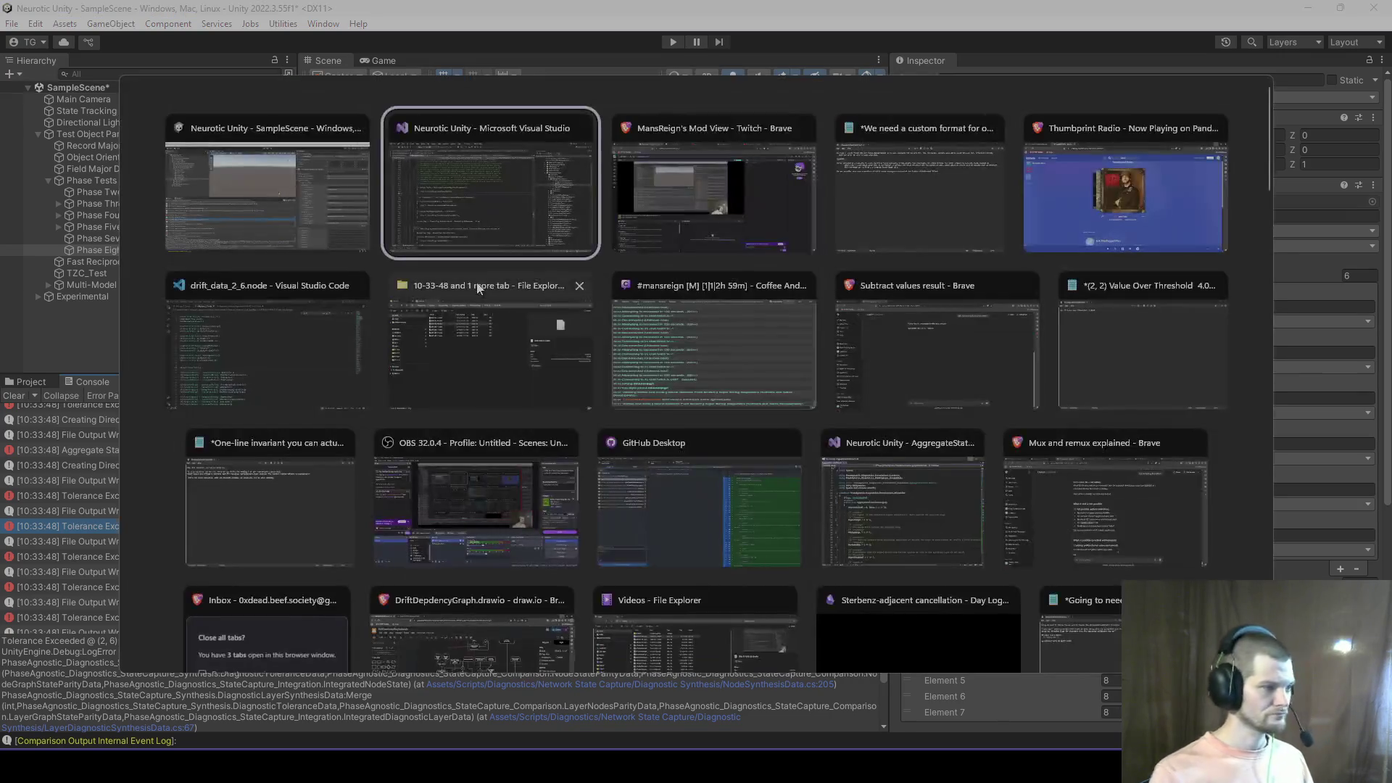
{"action": "left_click", "coordinate": [998, 211]}
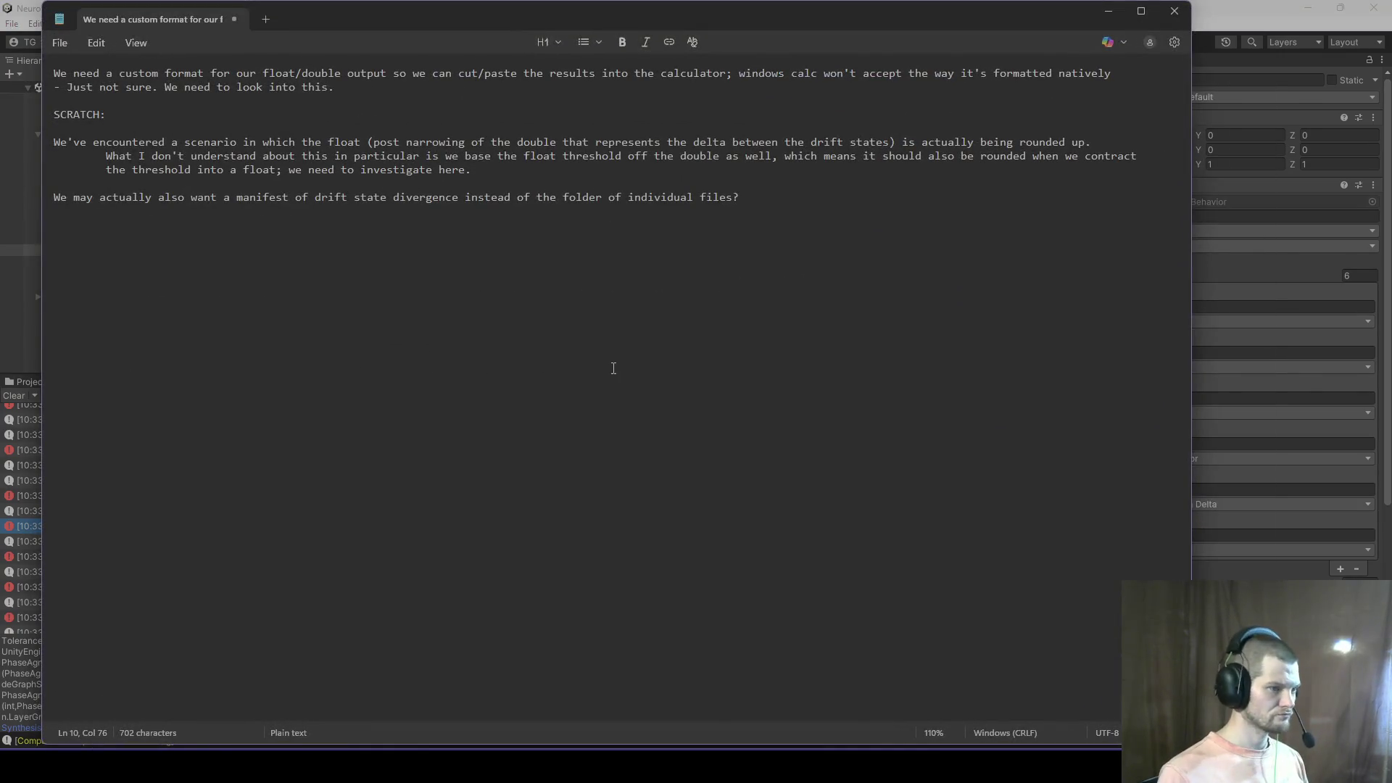
Step: Add a 'Results:' heading below the manifest question, with '(2, 2) Residuals' as its first line
{"action": "left_click", "coordinate": [740, 311]}
{"action": "key", "text": "Return"}
{"action": "key", "text": "Return"}
{"action": "type", "text": "R"}
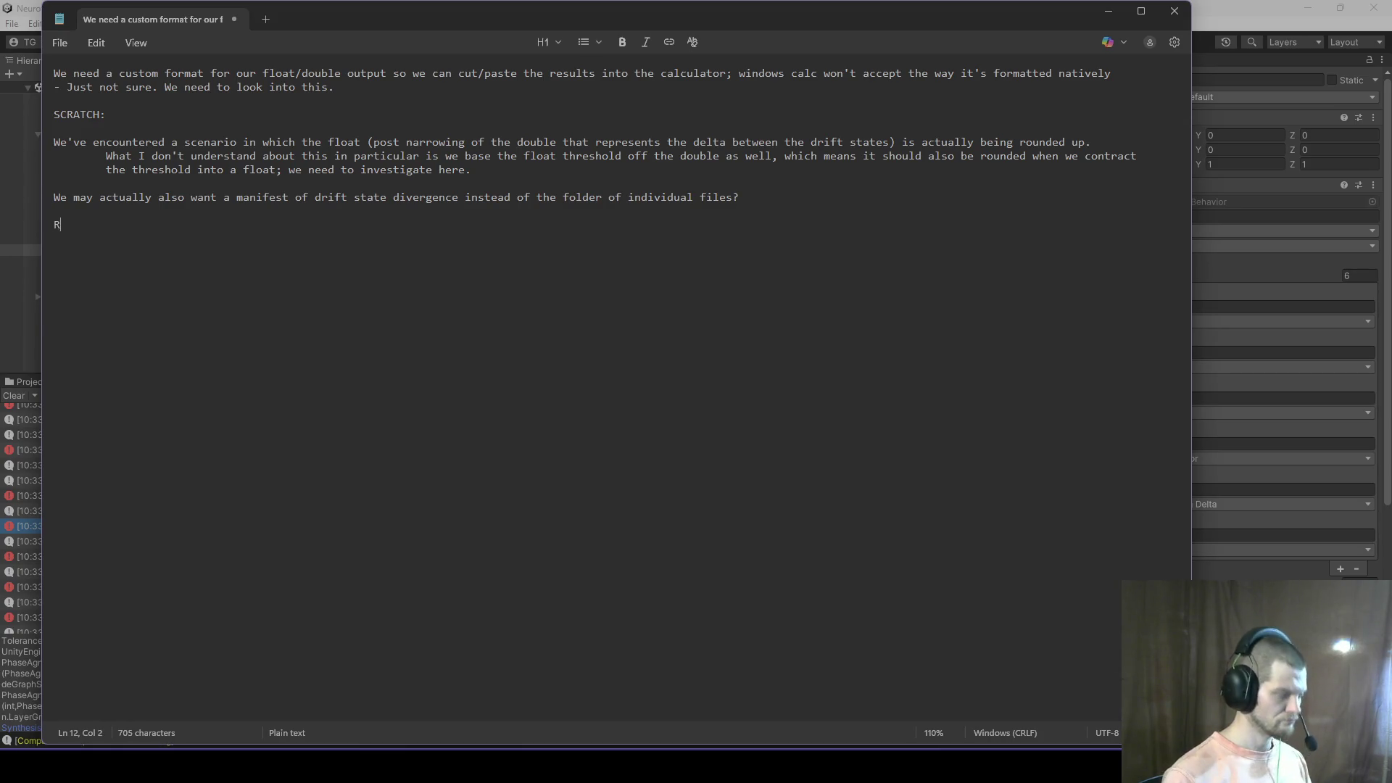
{"action": "type", "text": "esult"}
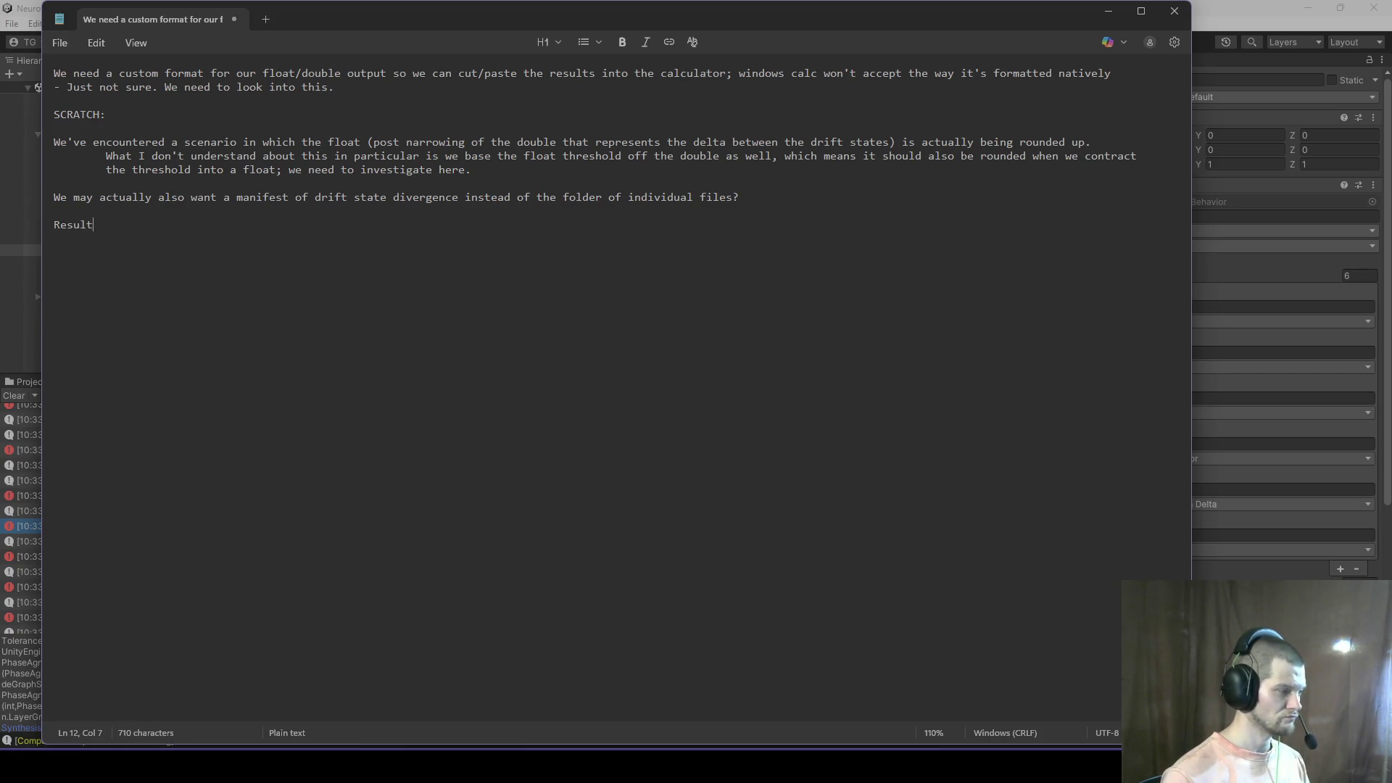
{"action": "type", "text": "s:"}
{"action": "key", "text": "Return"}
{"action": "key", "text": "Return"}
{"action": "type", "text": "(2"}
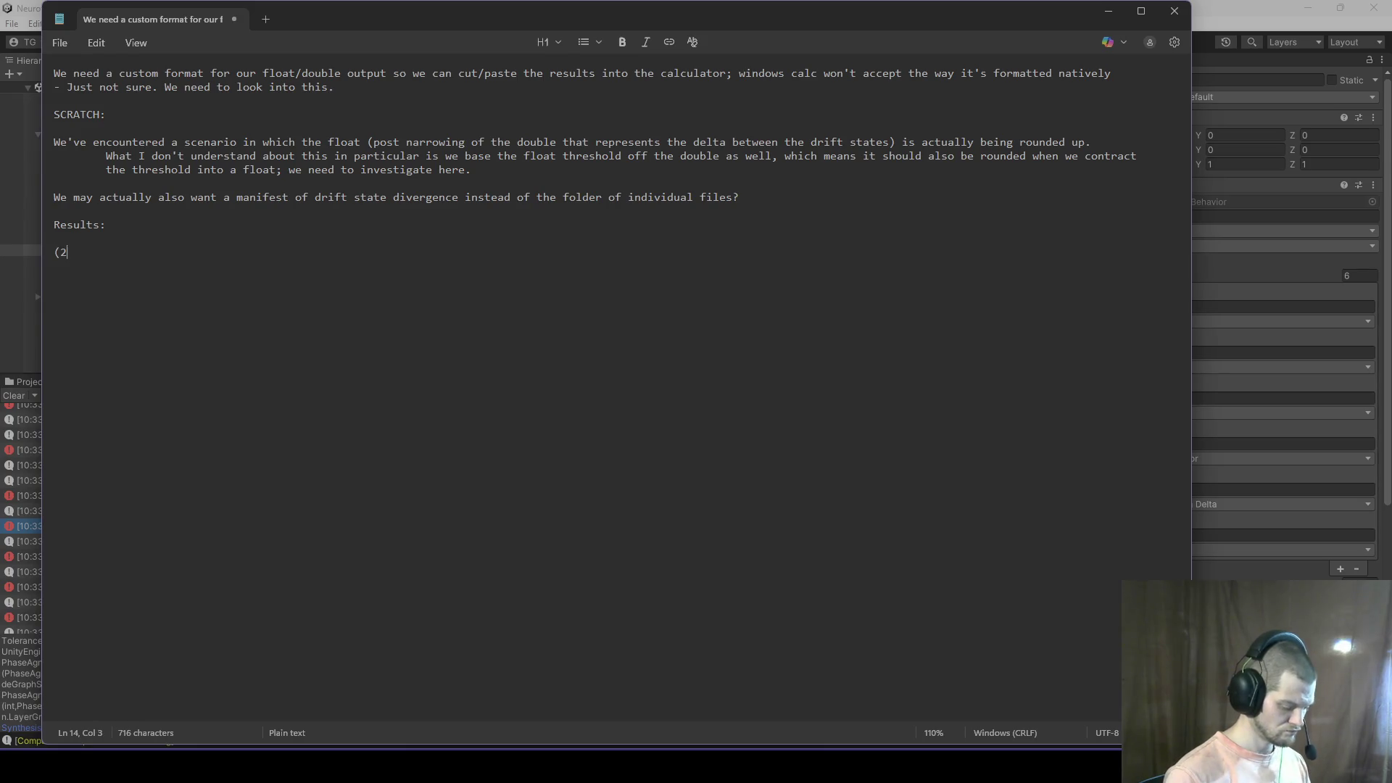
{"action": "type", "text": ", 2) Re"}
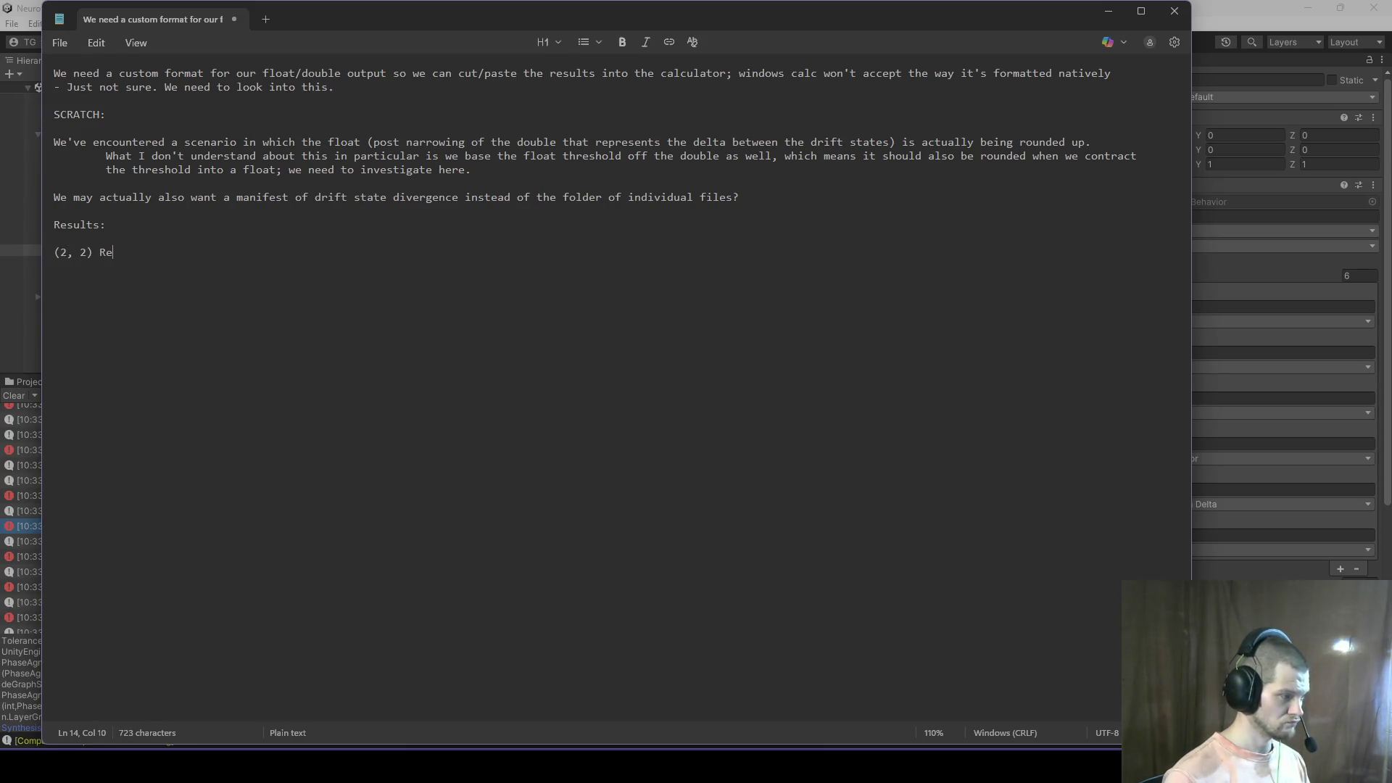
{"action": "type", "text": "siduals"}
{"action": "key", "text": "Return"}
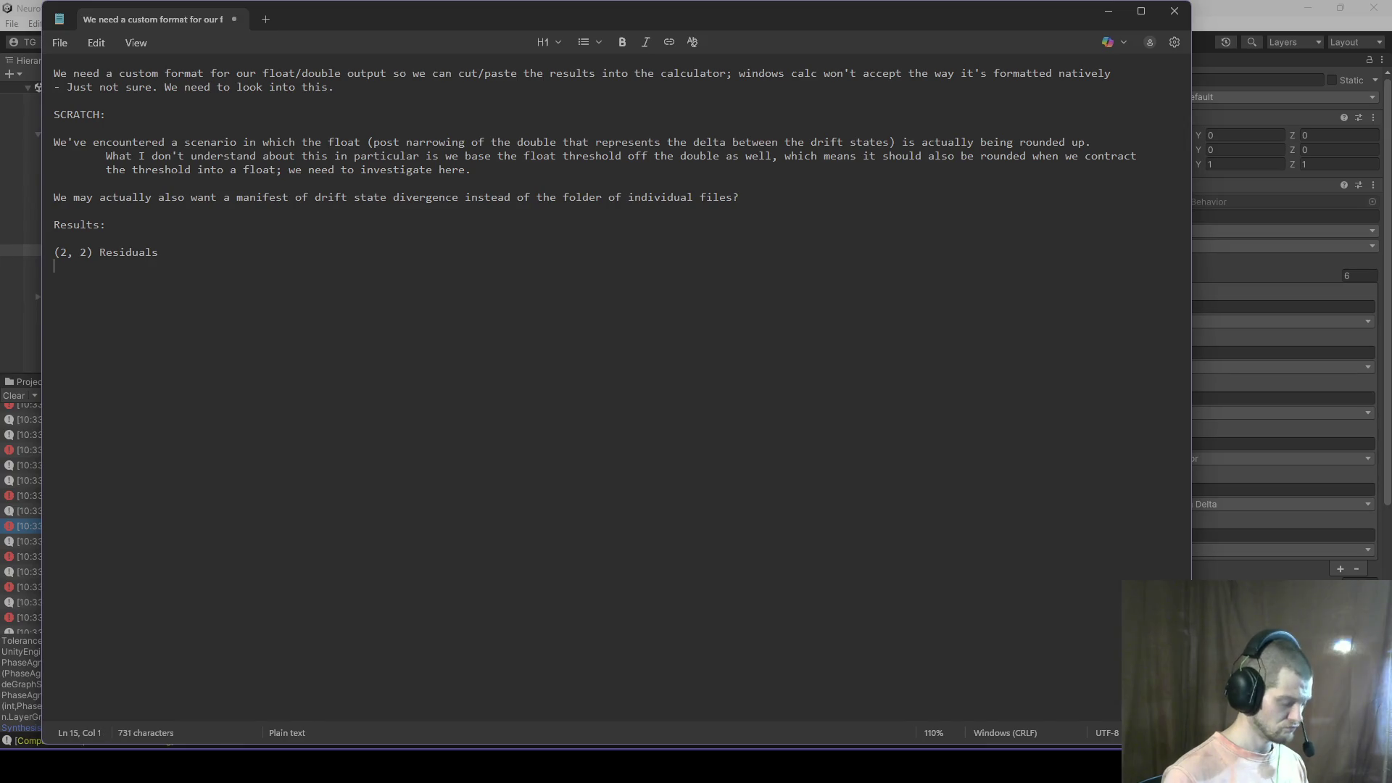
Step: Add the result line '(2, 6) Narrowing To Float Produced Larger Value'
{"action": "type", "text": "(2, 6)"}
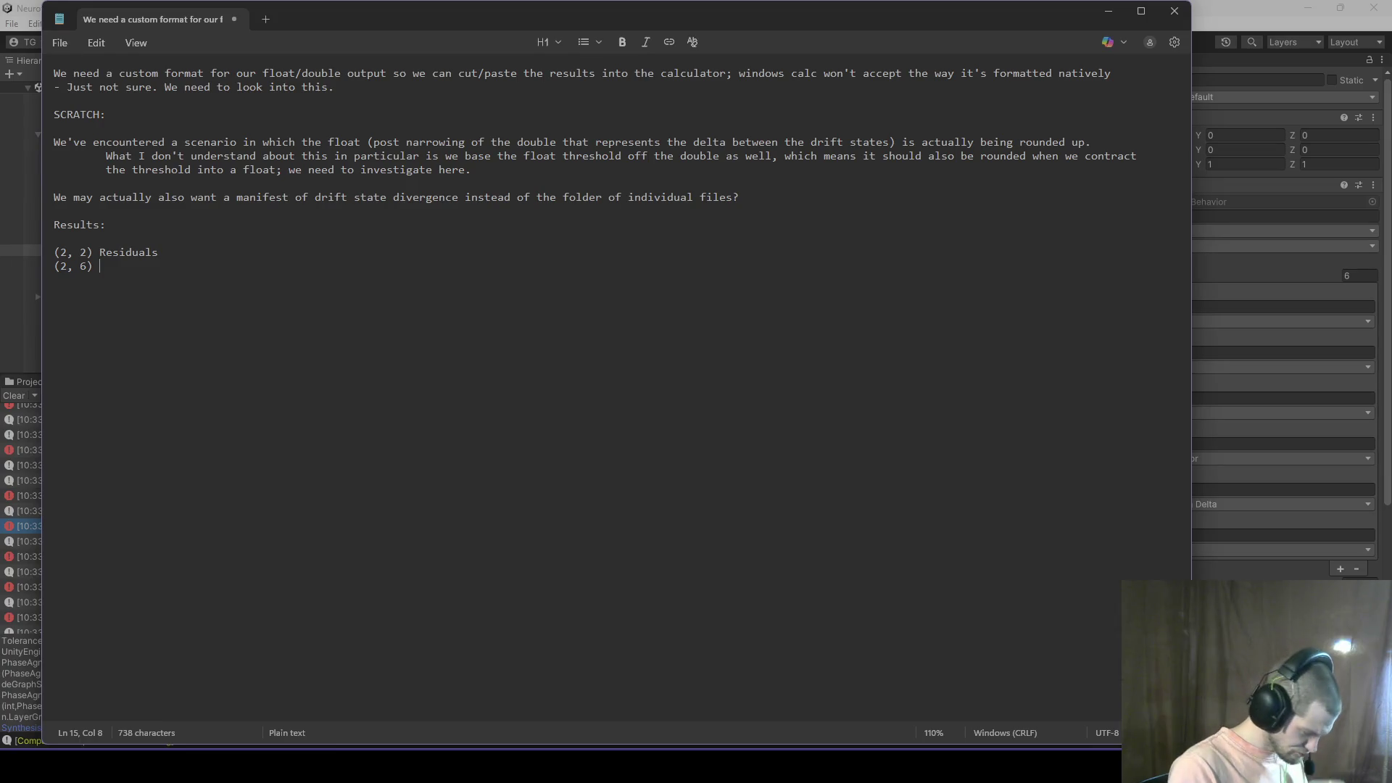
{"action": "type", "text": "Narrowing To Float "}
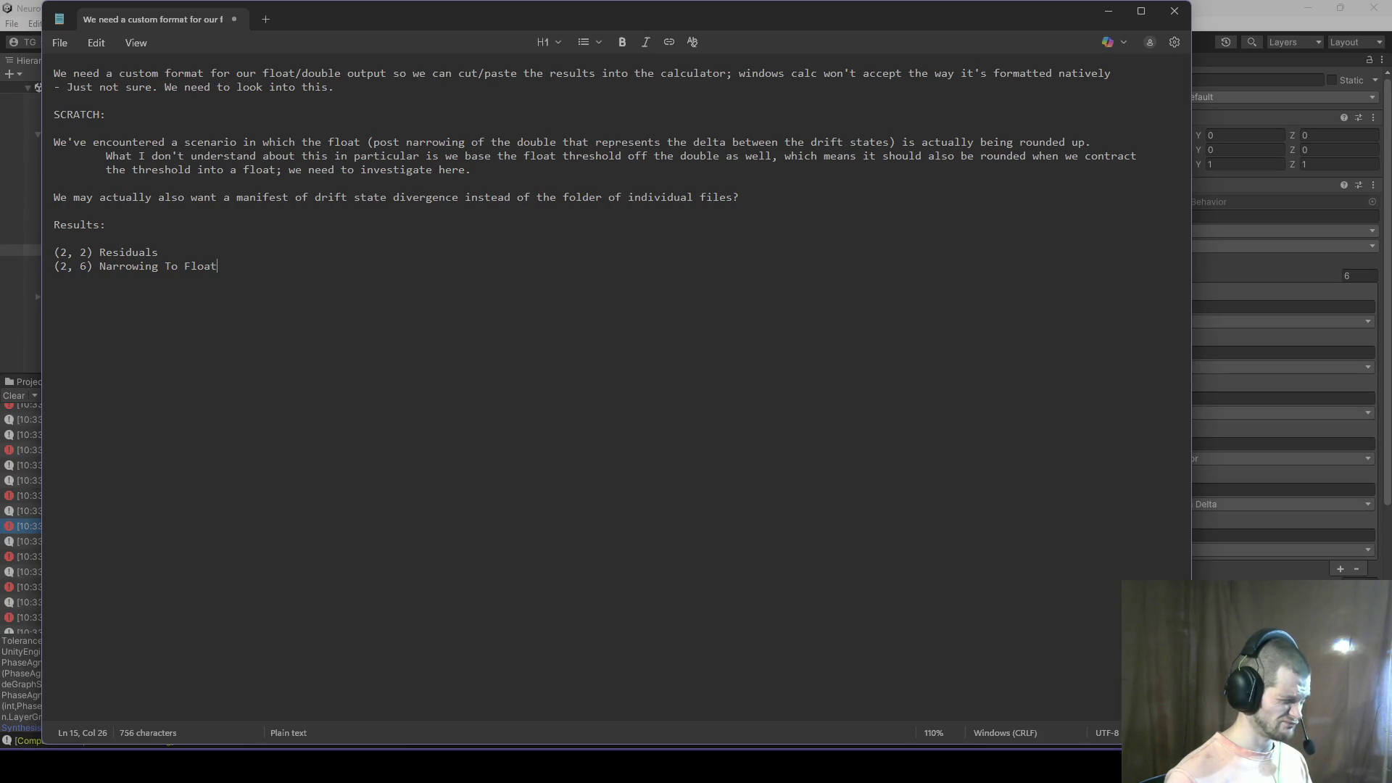
{"action": "type", "text": "L"}
{"action": "key", "text": "BackSpace"}
{"action": "type", "text": "Produced Larhg"}
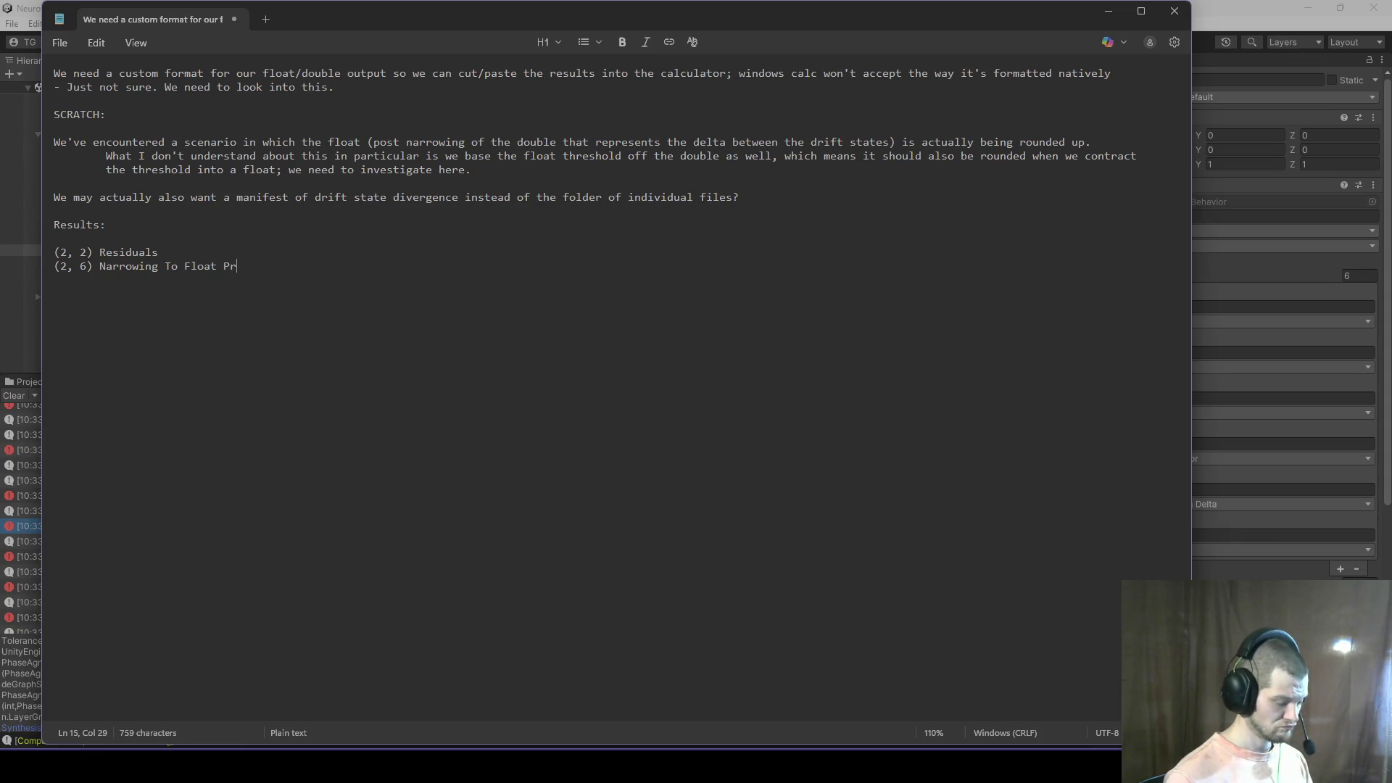
{"action": "key", "text": "BackSpace"}
{"action": "key", "text": "BackSpace"}
{"action": "type", "text": "ger Value"}
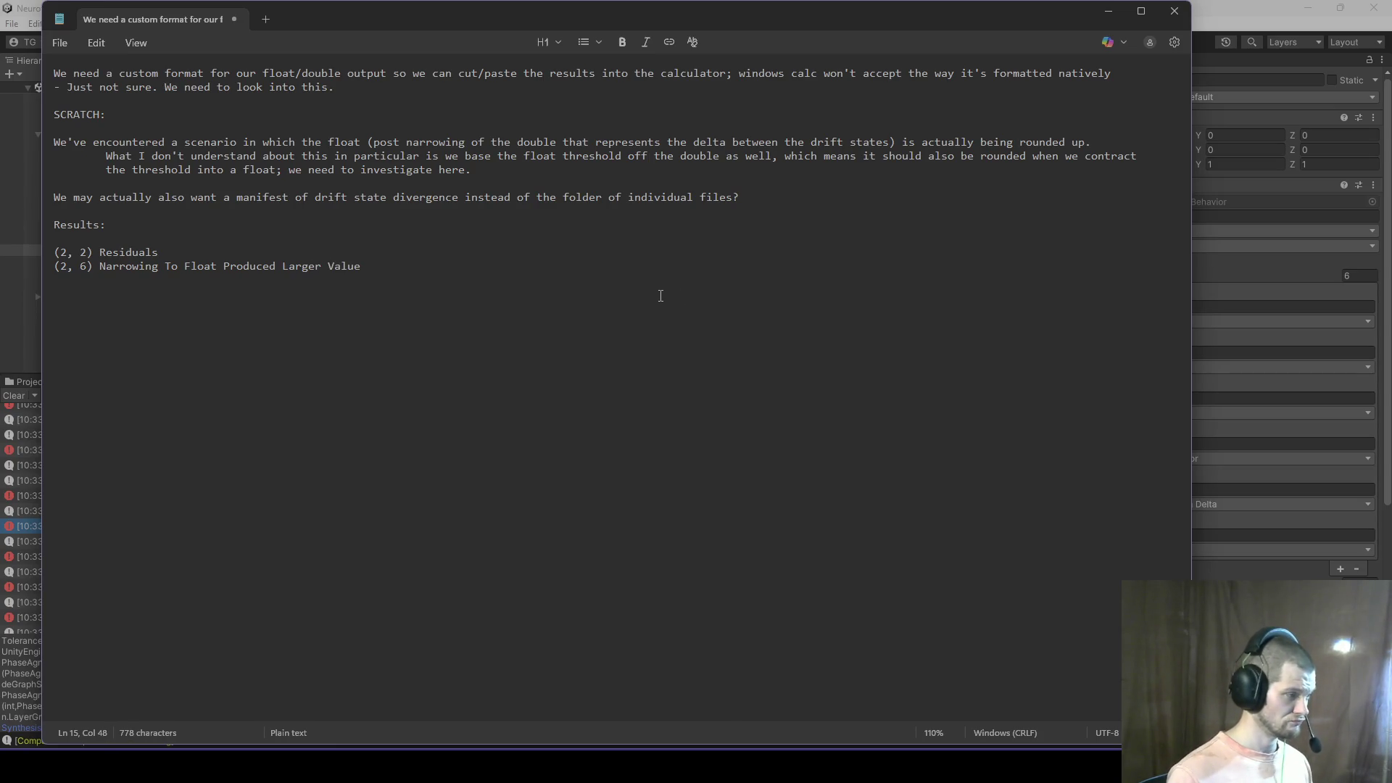
{"action": "key", "text": "alt+Tab"}
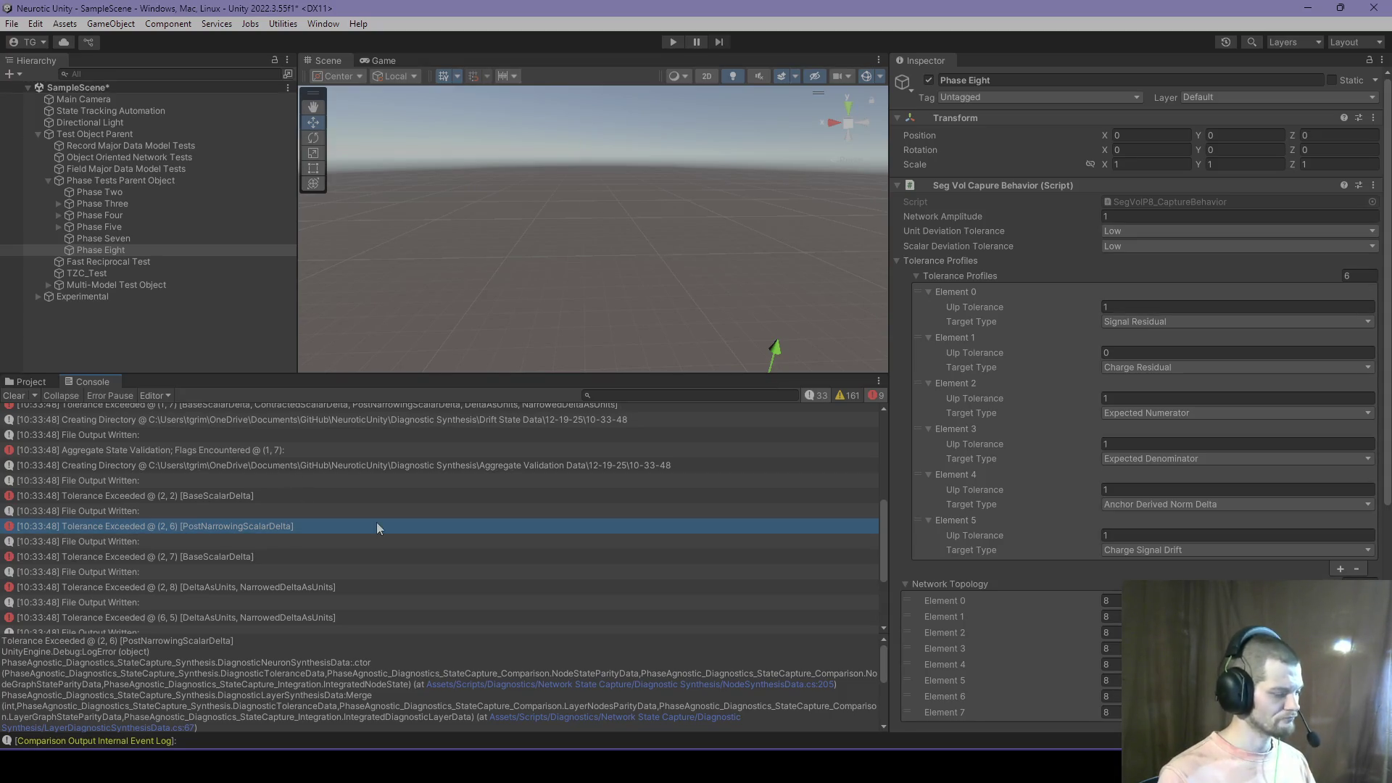
Step: Minimize the browser and show the Unity Console details for Tolerance Exceeded @ (7, 5) BaseScalarDelta
{"action": "key", "text": "alt+Tab"}
{"action": "key", "text": "Tab"}
{"action": "key", "text": "Tab"}
{"action": "key", "text": "Tab"}
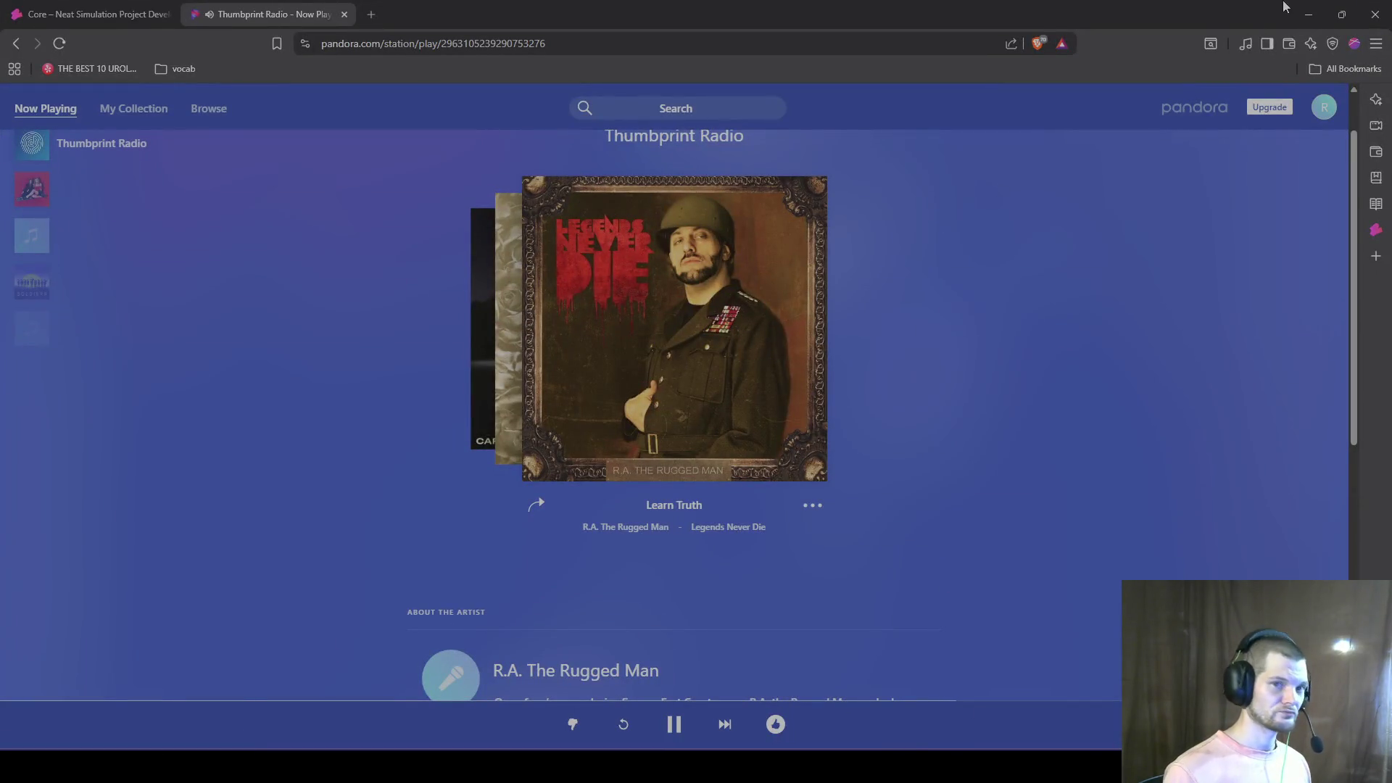
{"action": "left_click", "coordinate": [1313, 15]}
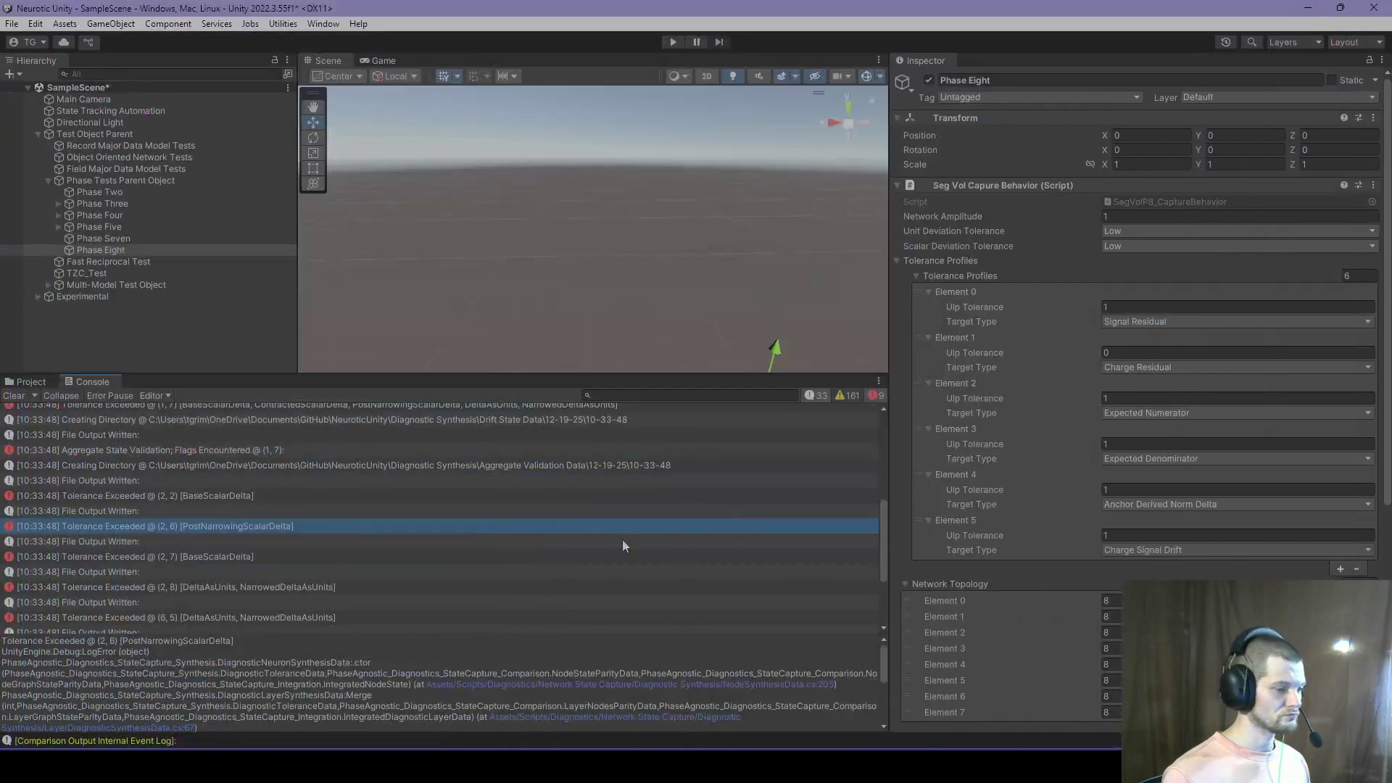
{"action": "scroll", "coordinate": [602, 507], "scroll_direction": "down", "scroll_amount": 2}
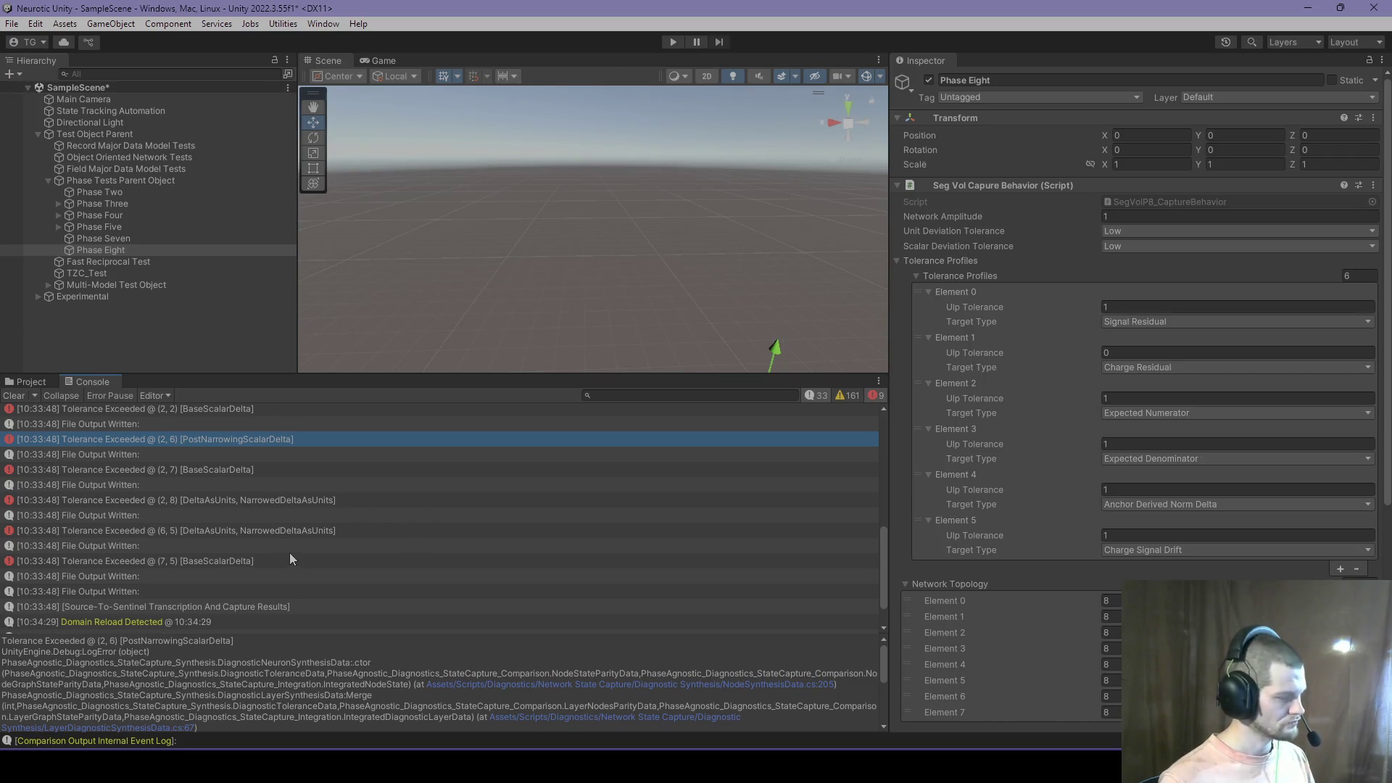
{"action": "left_click", "coordinate": [267, 572]}
{"action": "left_click", "coordinate": [267, 562]}
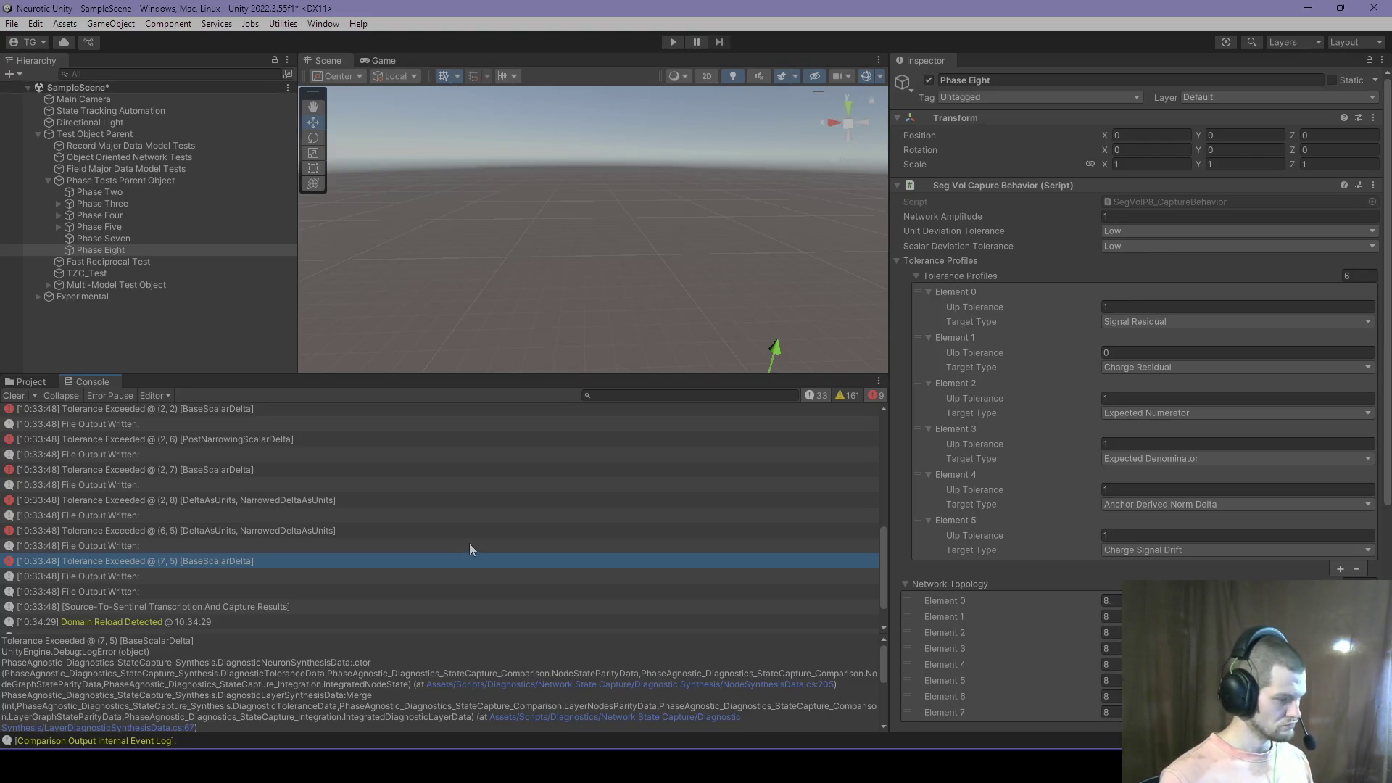
{"action": "scroll", "coordinate": [468, 547], "scroll_direction": "up", "scroll_amount": 1}
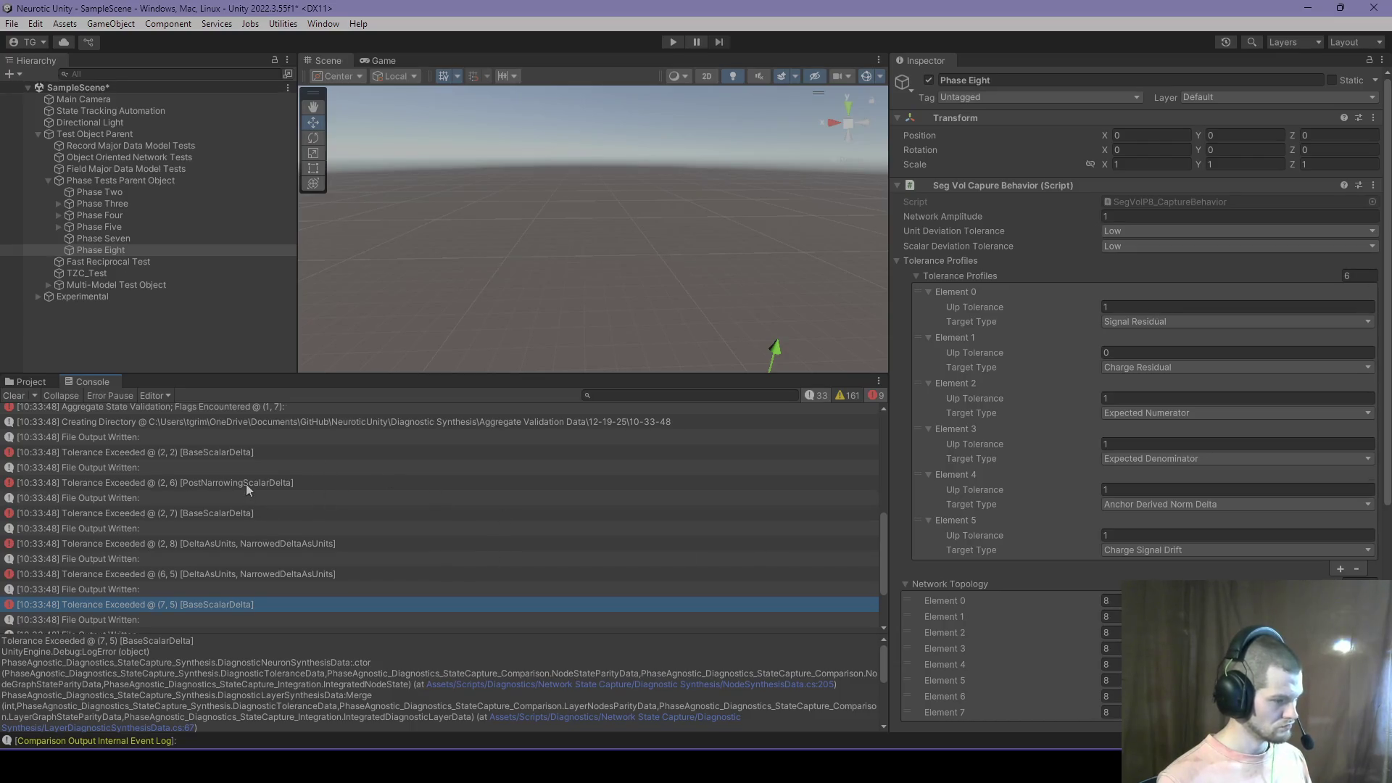
{"action": "key", "text": "alt+Tab"}
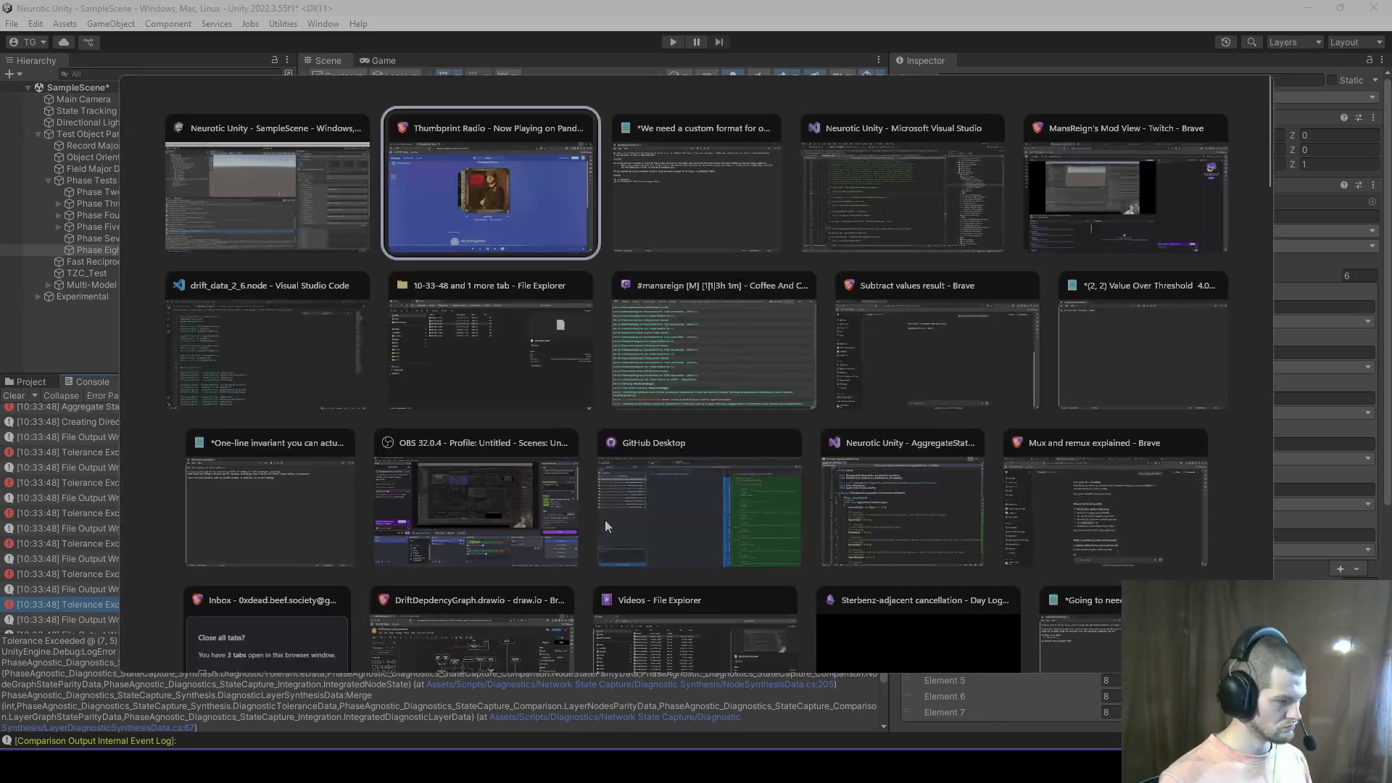
Step: Open drift_data_2_7.node from the 10-33-48 folder in Visual Studio Code
{"action": "left_click", "coordinate": [668, 191]}
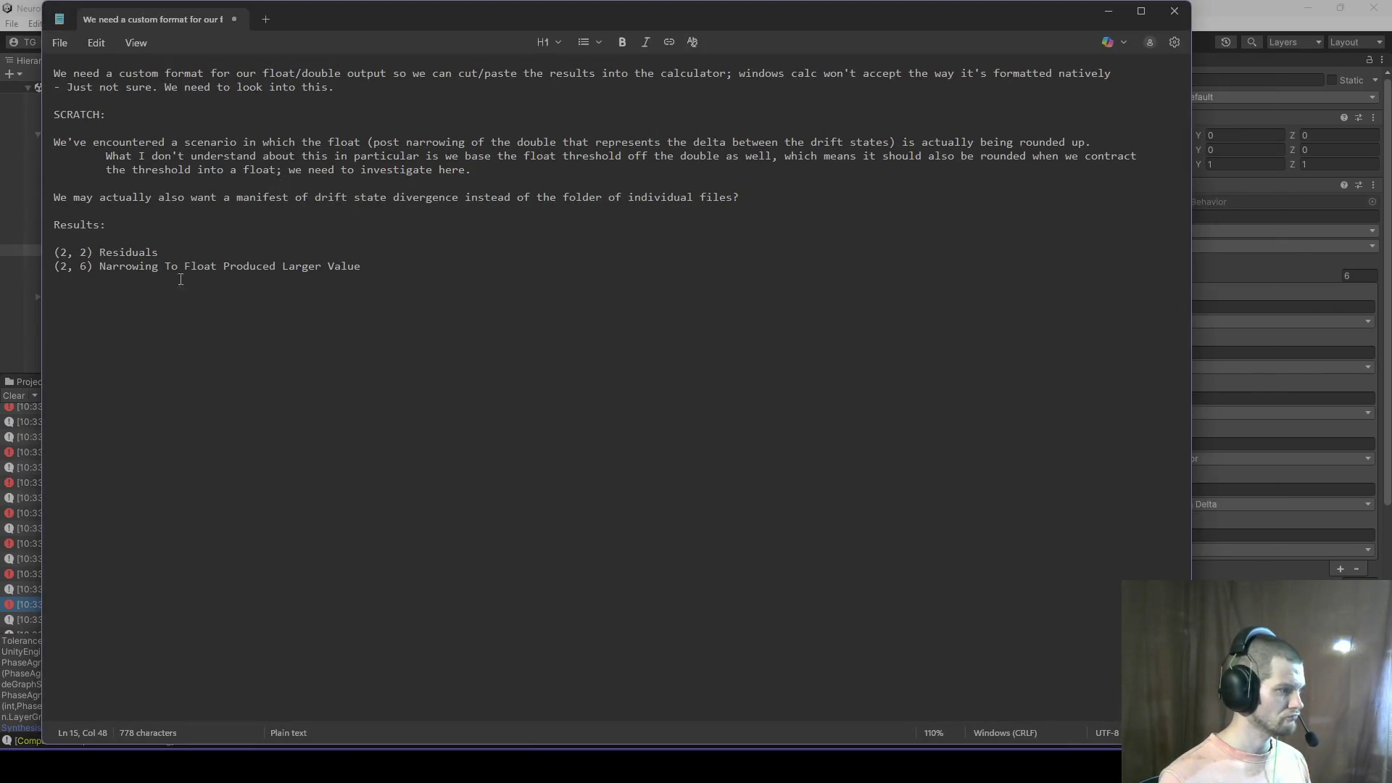
{"action": "key", "text": "alt+Tab"}
{"action": "key", "text": "Tab"}
{"action": "key", "text": "Tab"}
{"action": "key", "text": "Tab"}
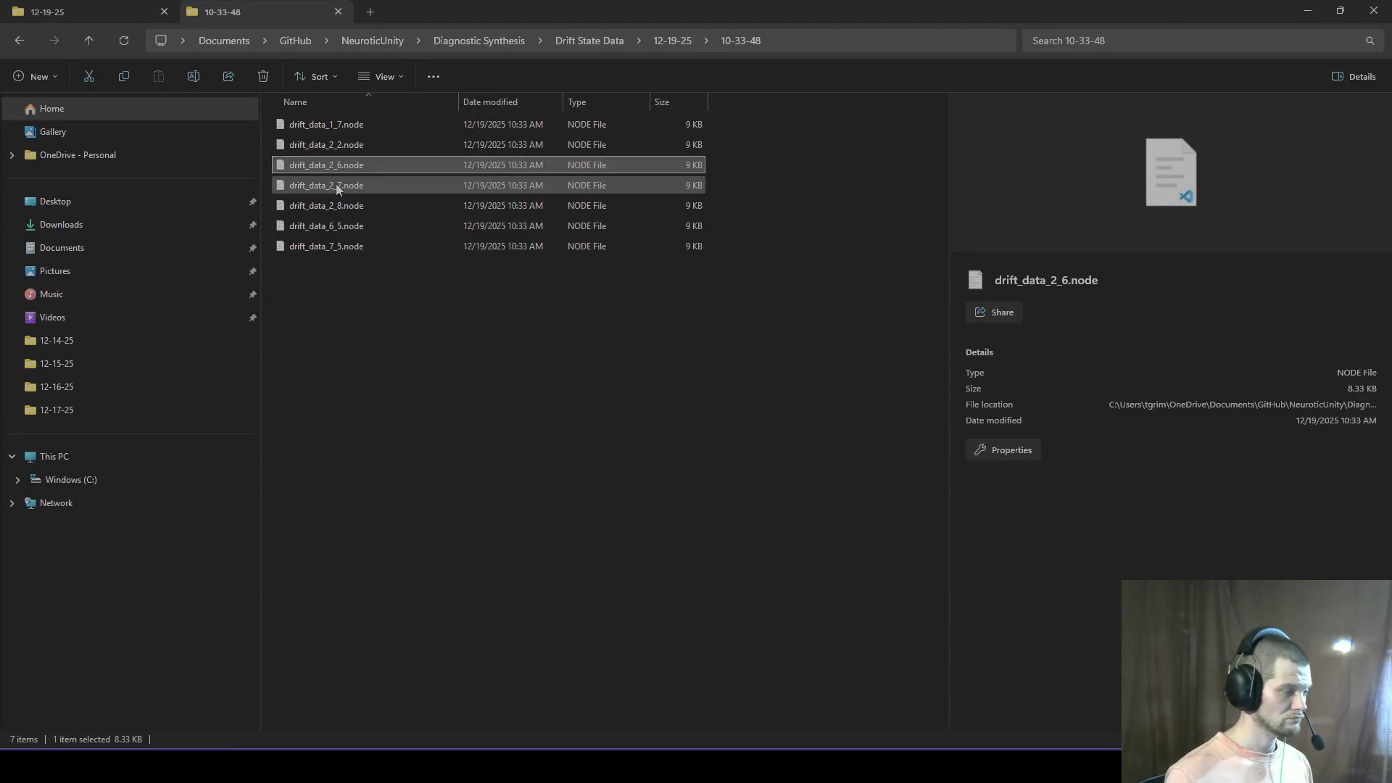
{"action": "left_click", "coordinate": [337, 185]}
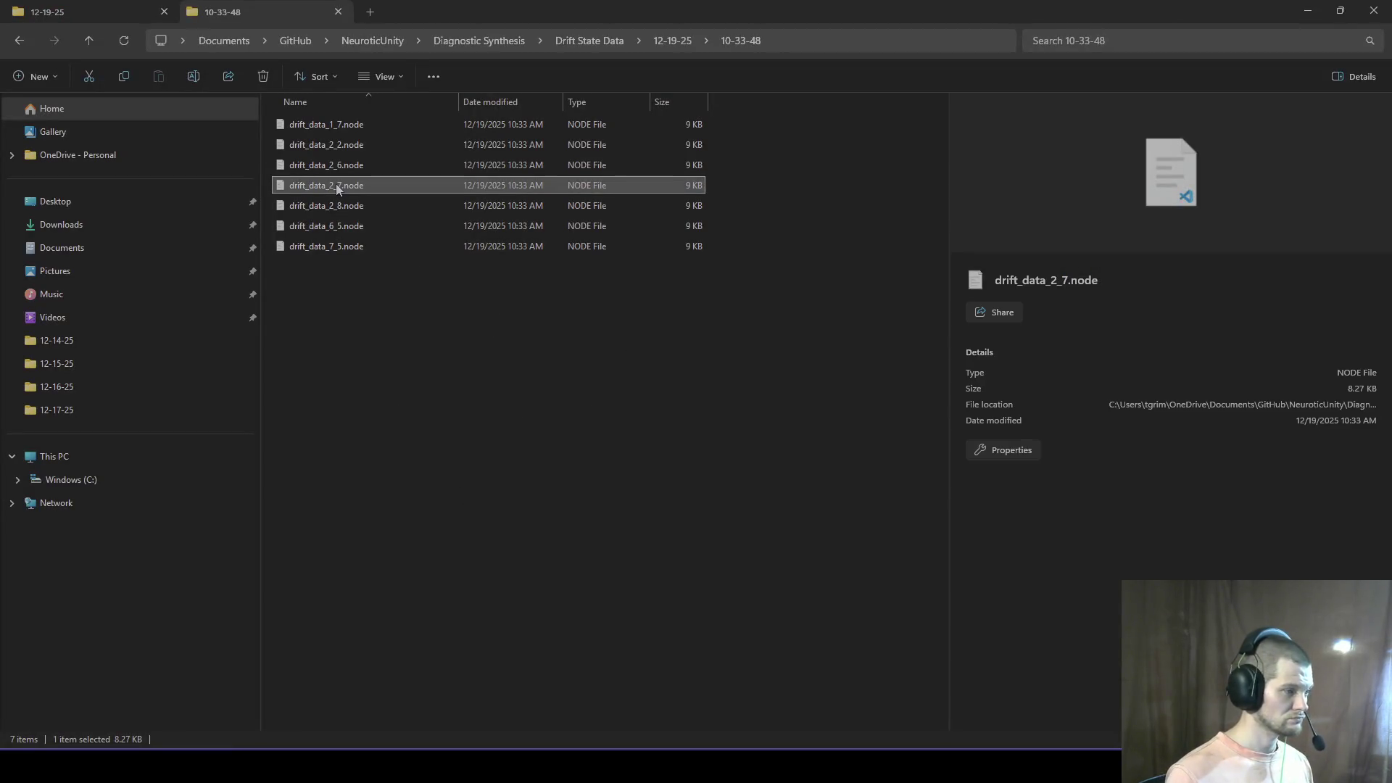
{"action": "key", "text": "Return"}
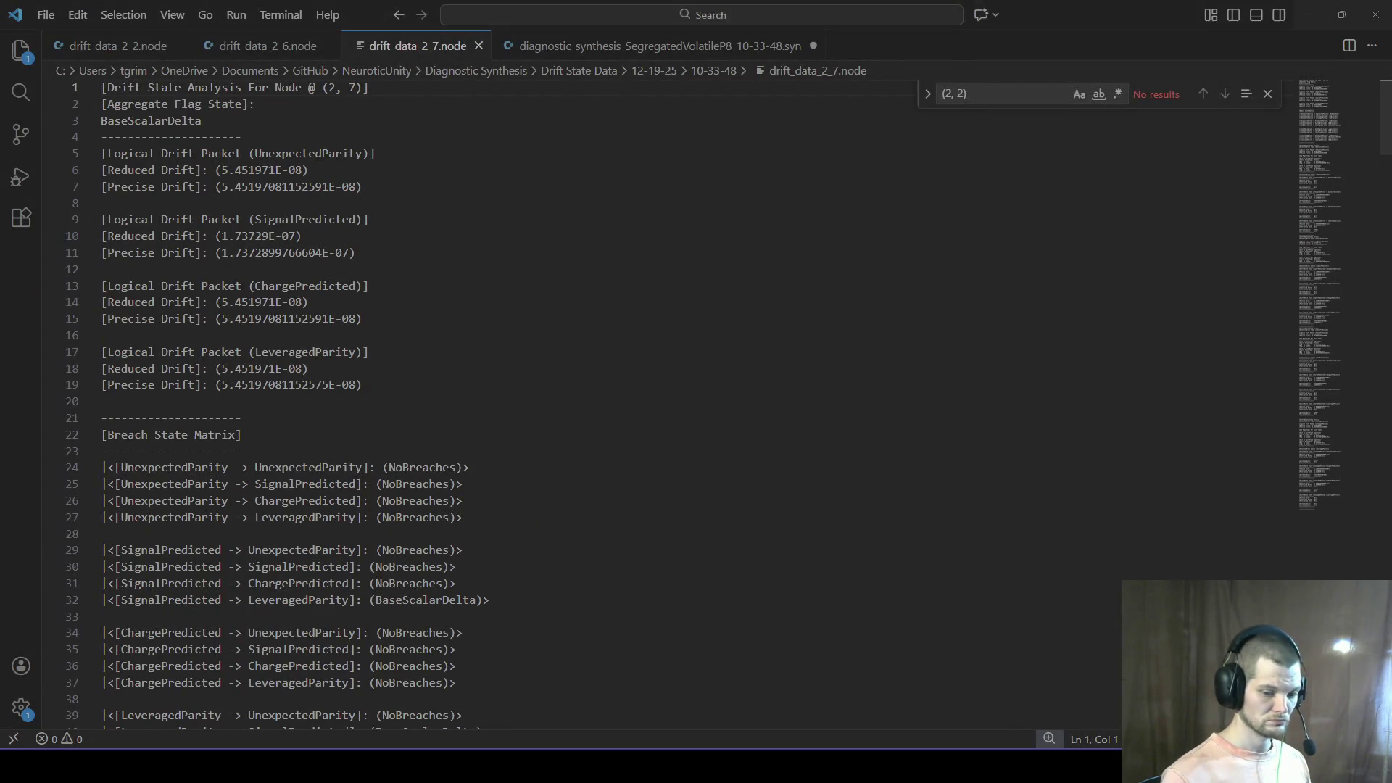
Step: Dismiss the Select Language Mode picker on the node (2, 7) drift file
{"action": "key", "text": "ctrl+k"}
{"action": "key", "text": "m"}
{"action": "left_click", "coordinate": [513, 418]}
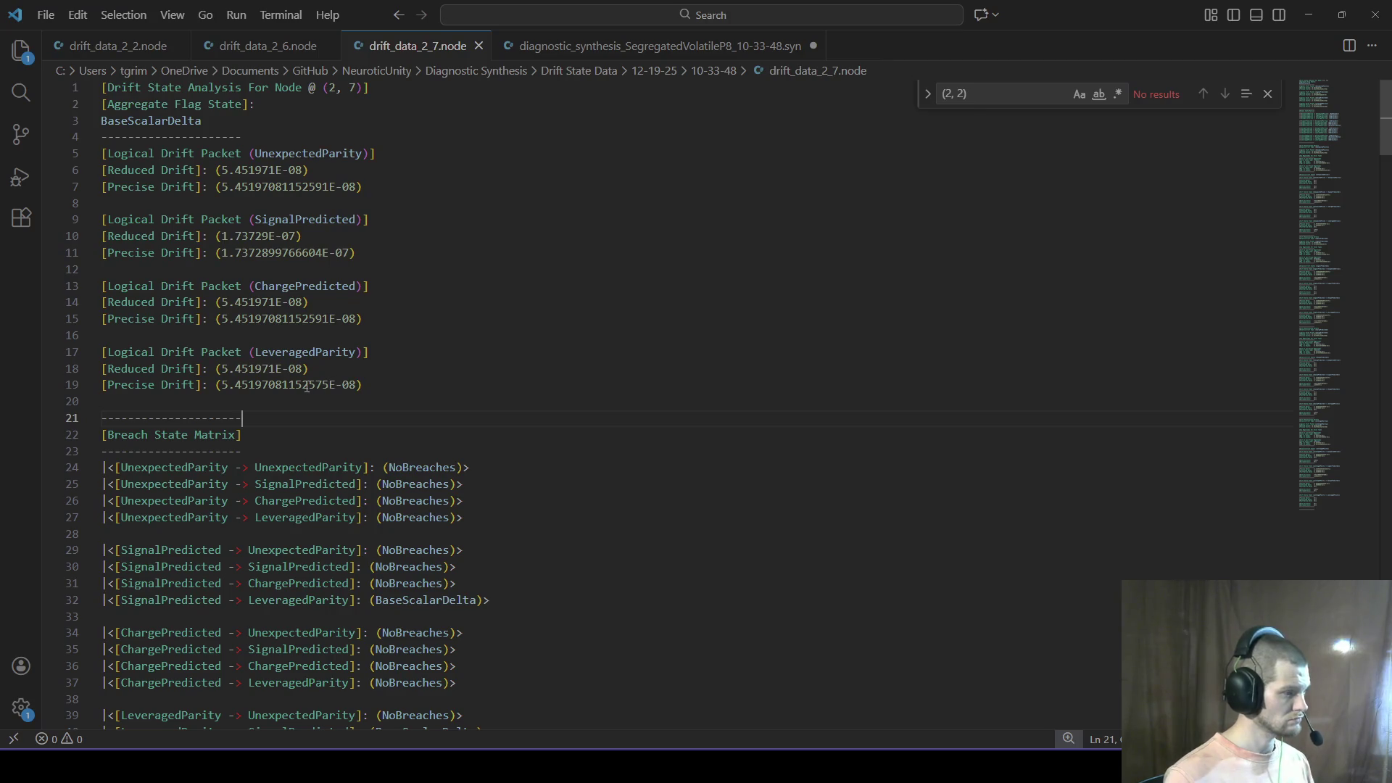
Step: Return to the Notepad scratch note and start a new Results line
{"action": "key", "text": "alt+Tab"}
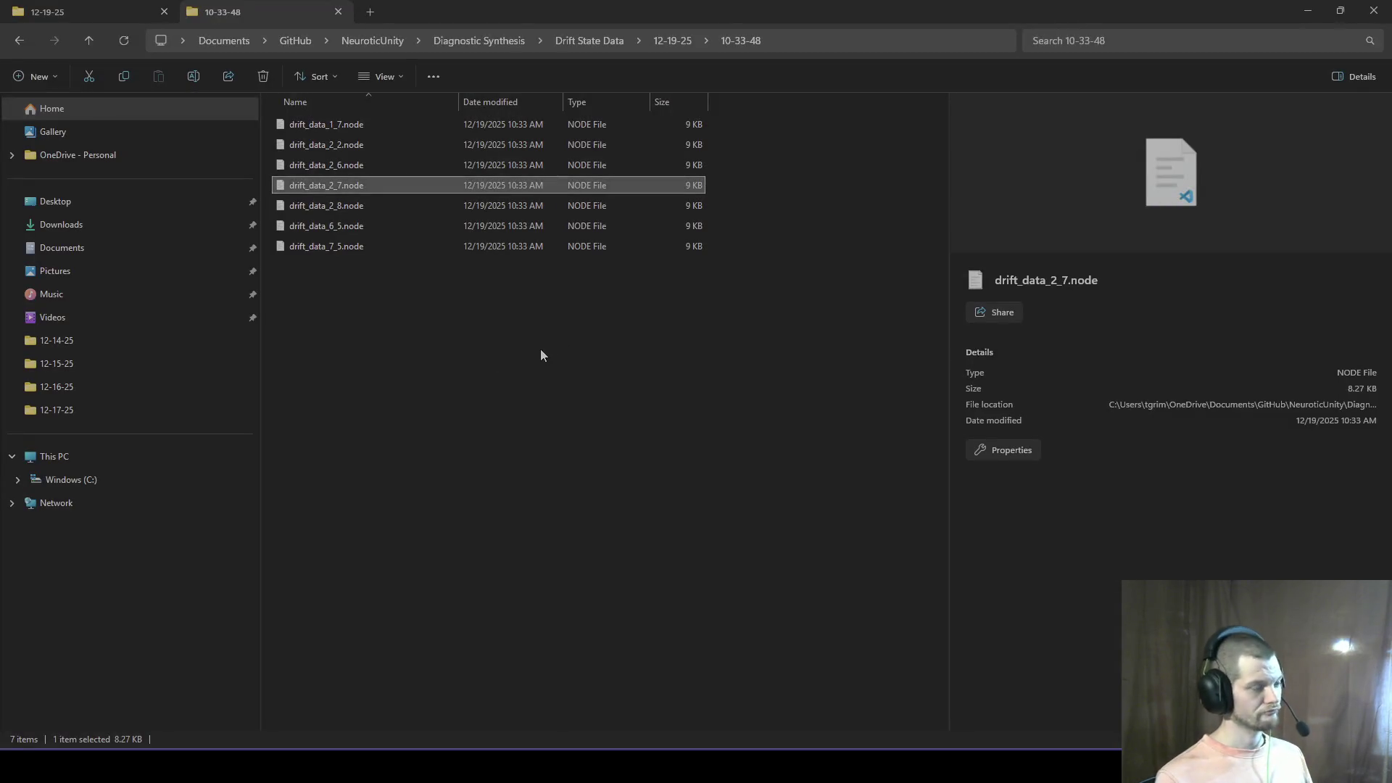
{"action": "key", "text": "alt+Tab"}
{"action": "key", "text": "Tab"}
{"action": "key", "text": "Return"}
Step: Add '(2, 7) Residuals' to the Results, then open drift_data_2_8.node
{"action": "type", "text": "(2, "}
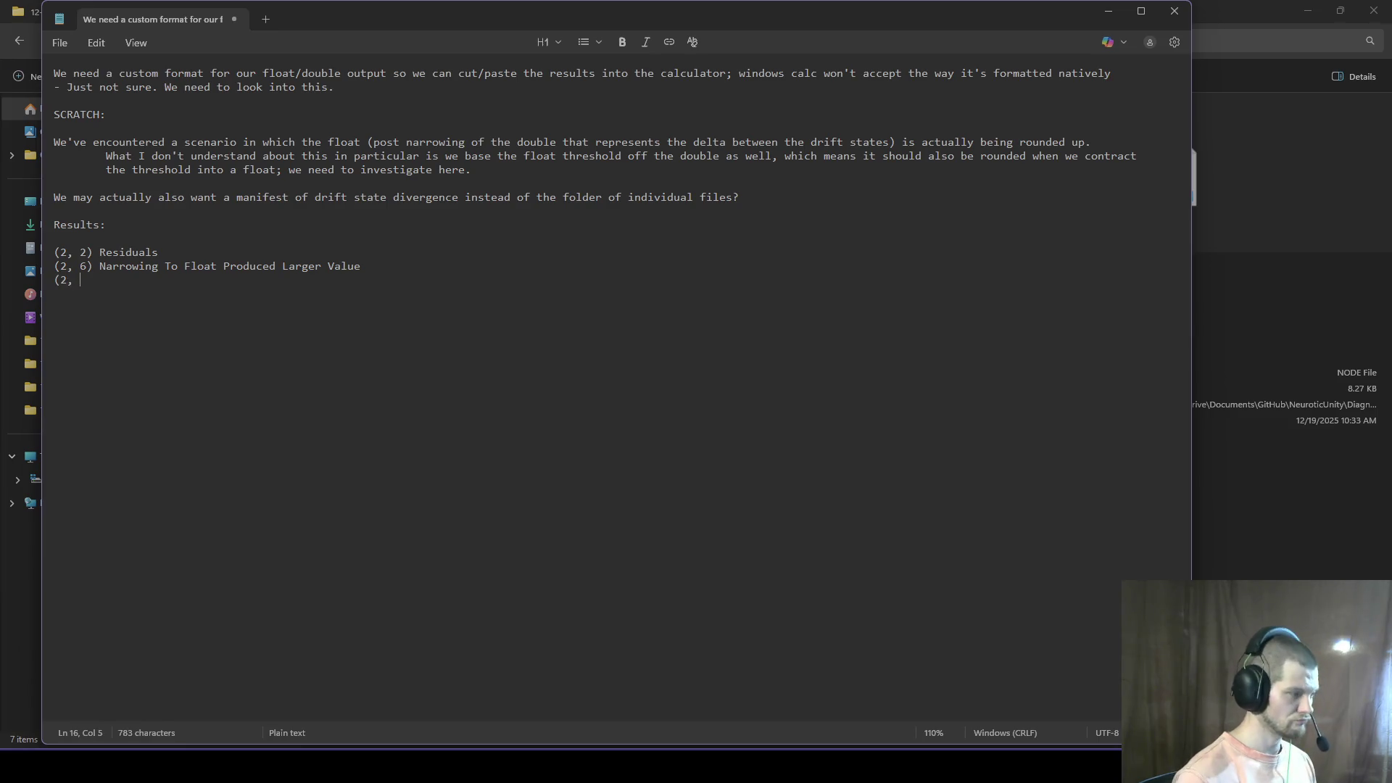
{"action": "type", "text": "7) Residuals"}
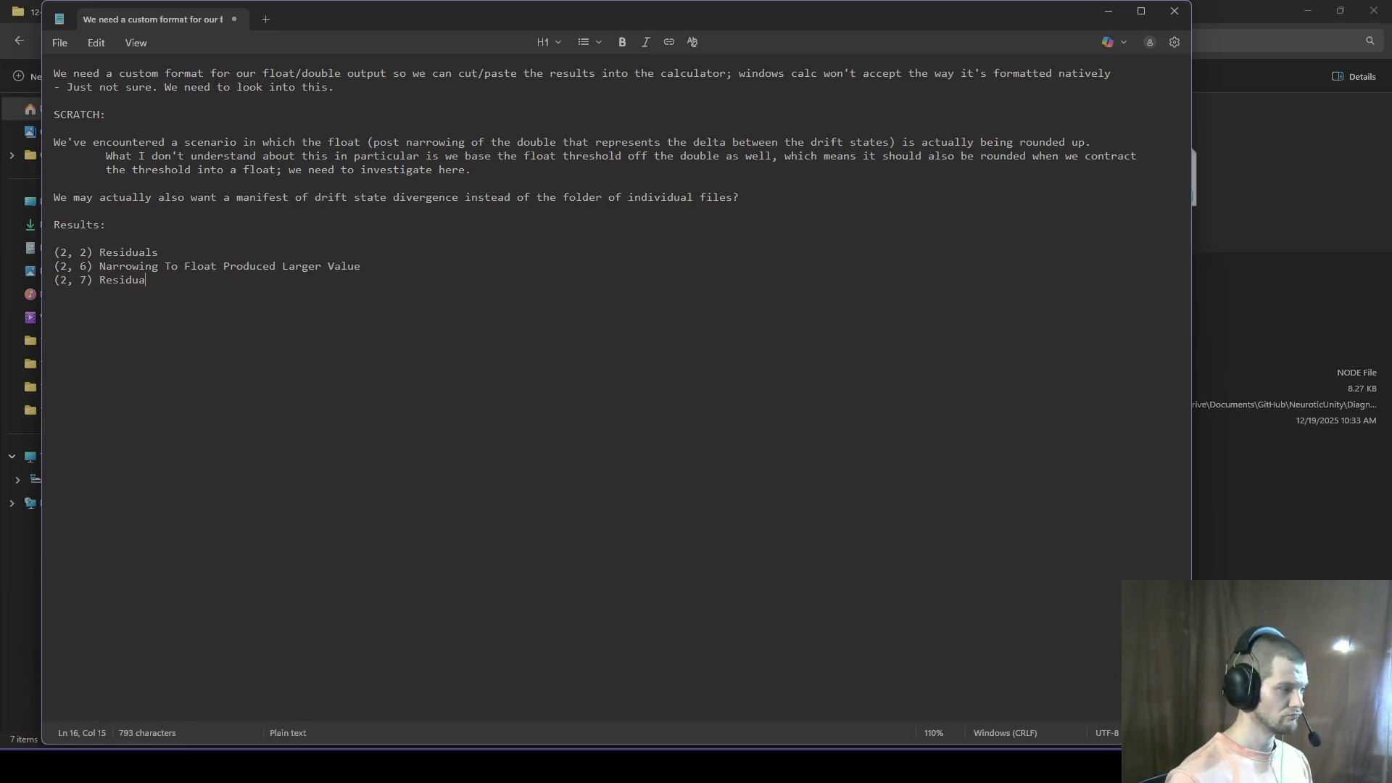
{"action": "key", "text": "alt+Tab"}
{"action": "double_click", "coordinate": [367, 207]}
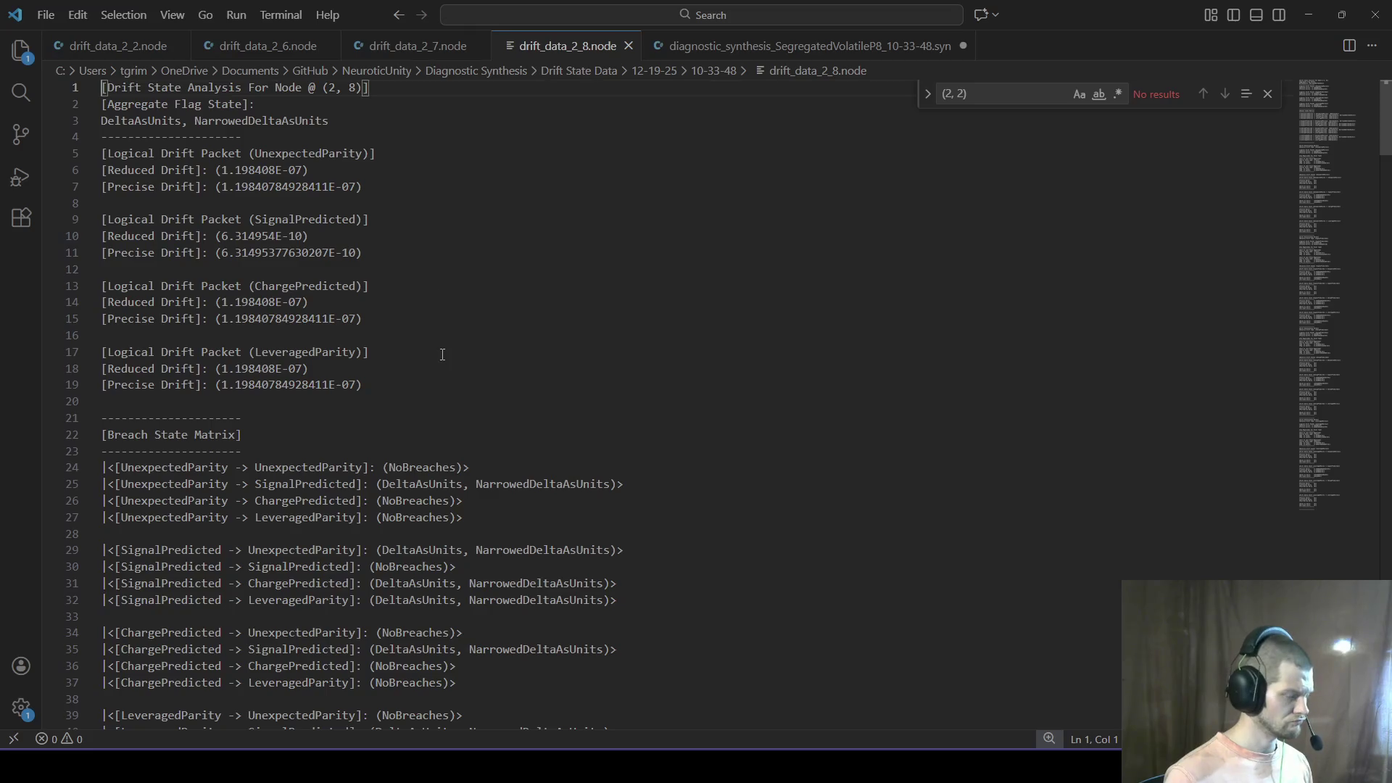
{"action": "key", "text": "alt+Tab"}
{"action": "left_click", "coordinate": [1082, 209]}
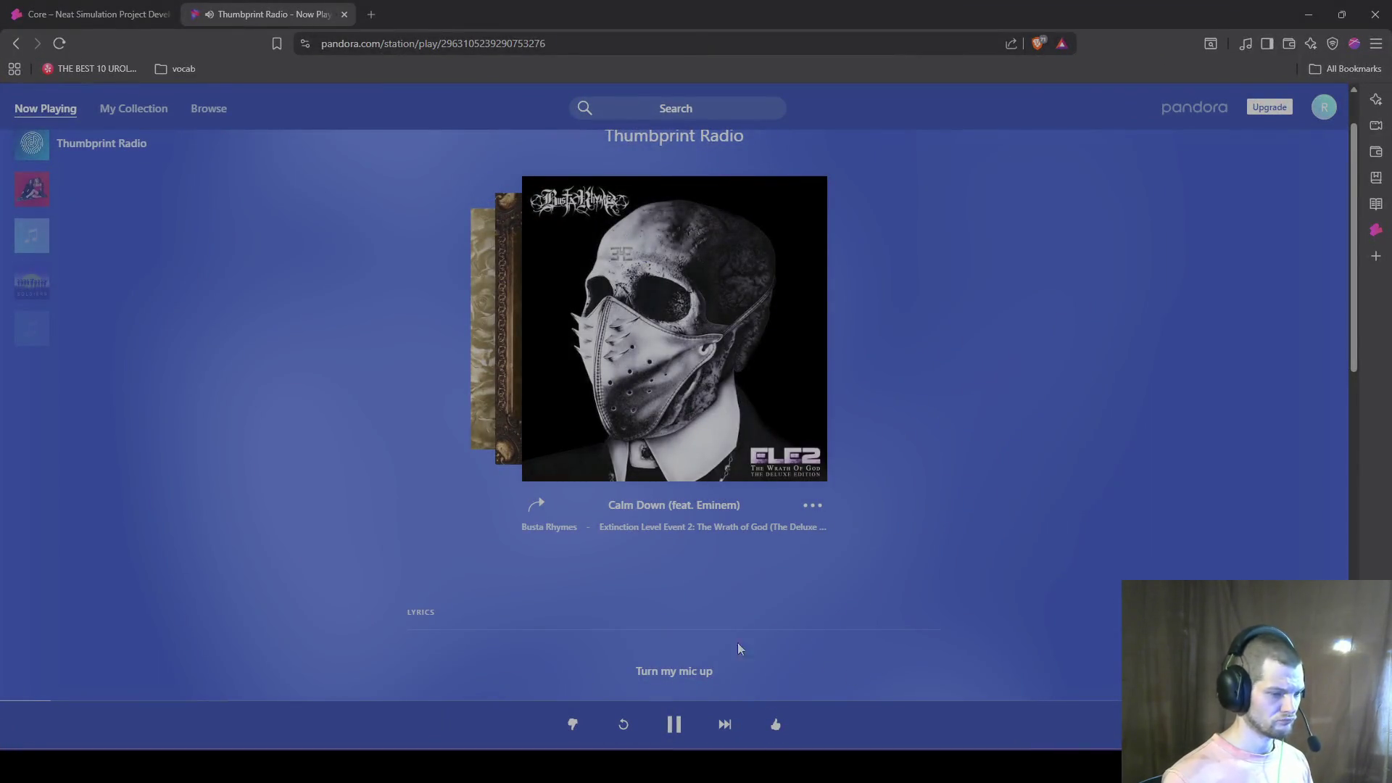
{"action": "left_click", "coordinate": [1309, 14]}
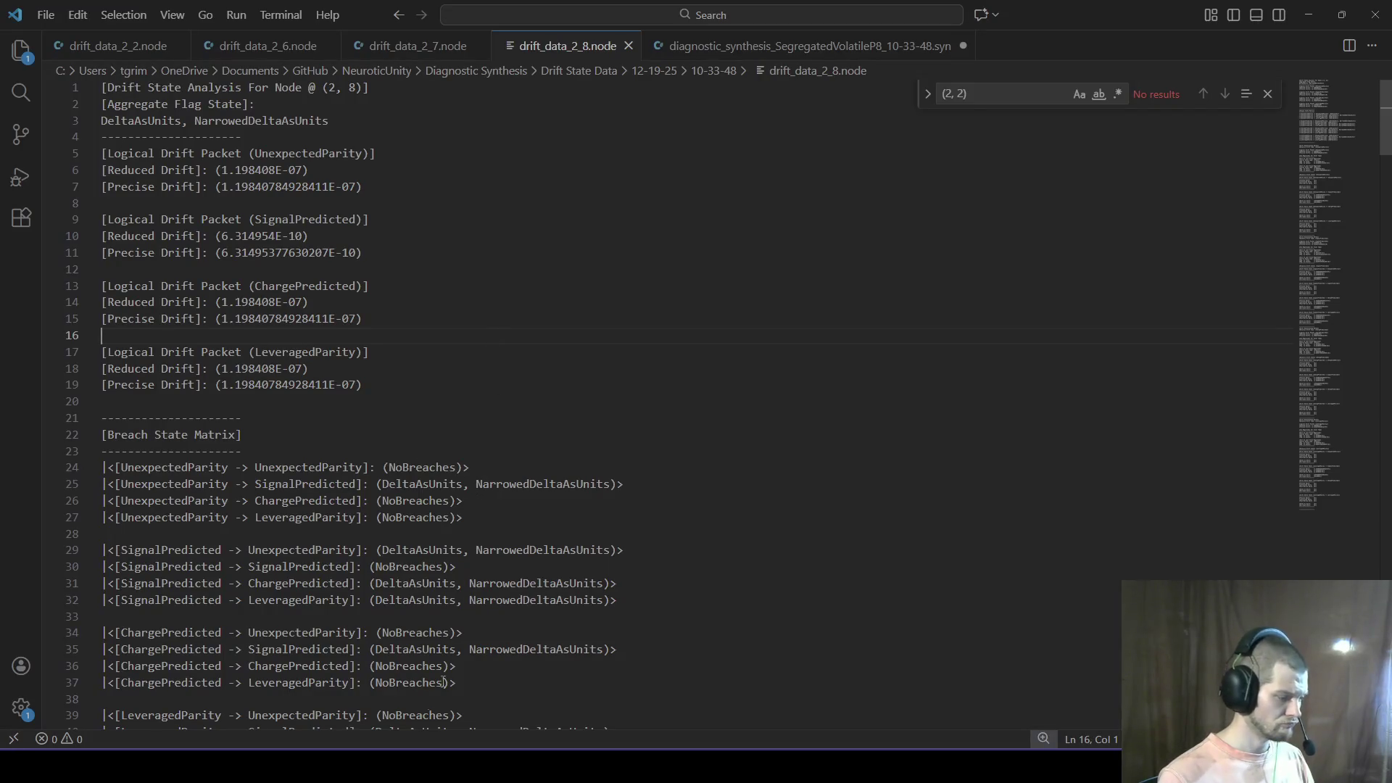
{"action": "mouse_move", "coordinate": [364, 768]}
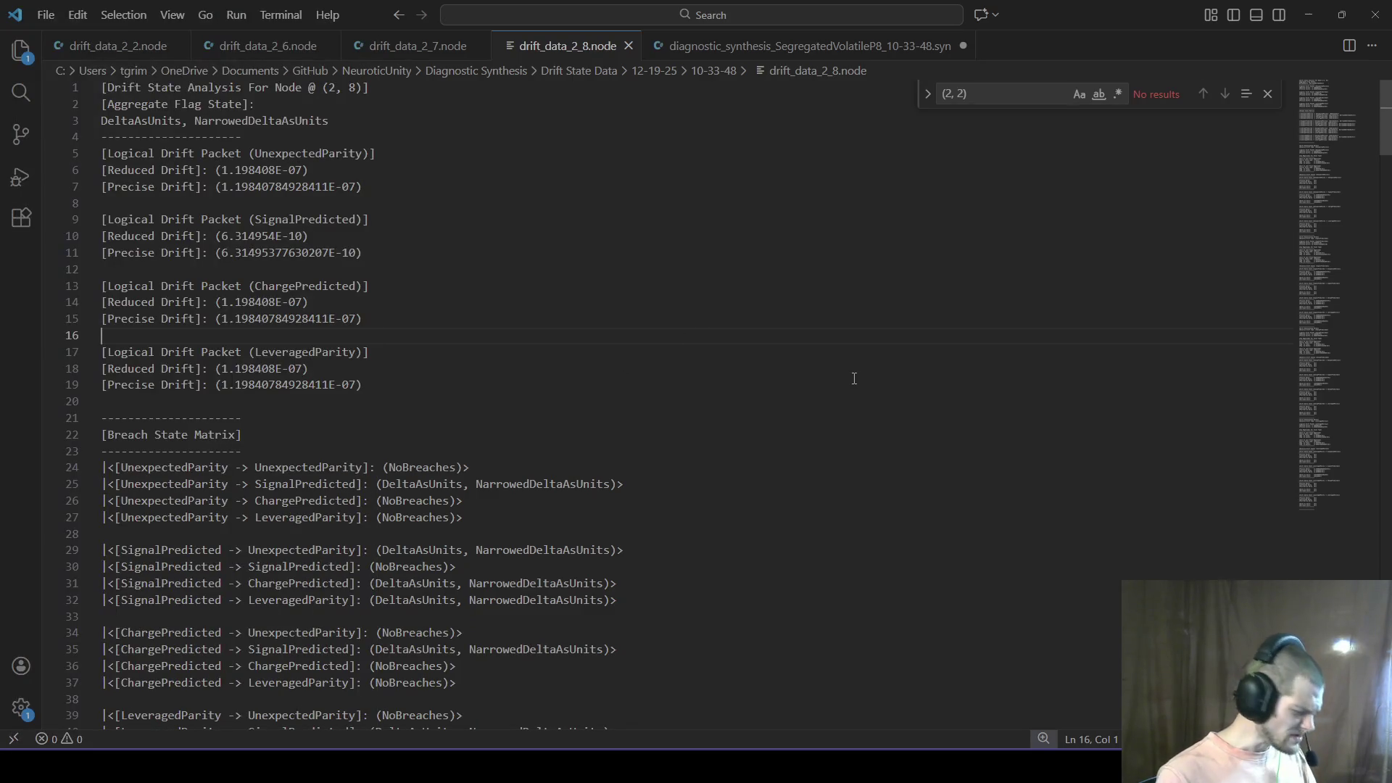
{"action": "left_click", "coordinate": [673, 410]}
{"action": "left_click", "coordinate": [450, 255]}
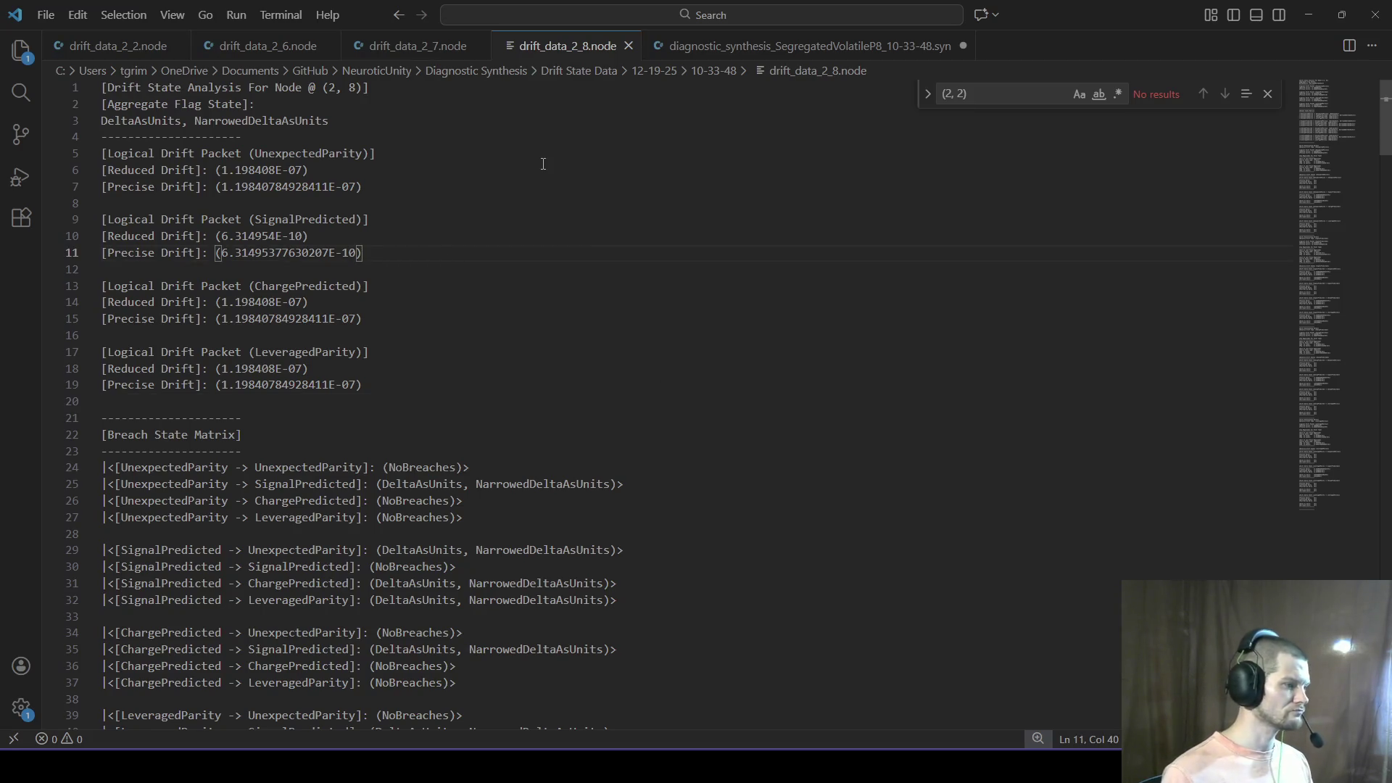
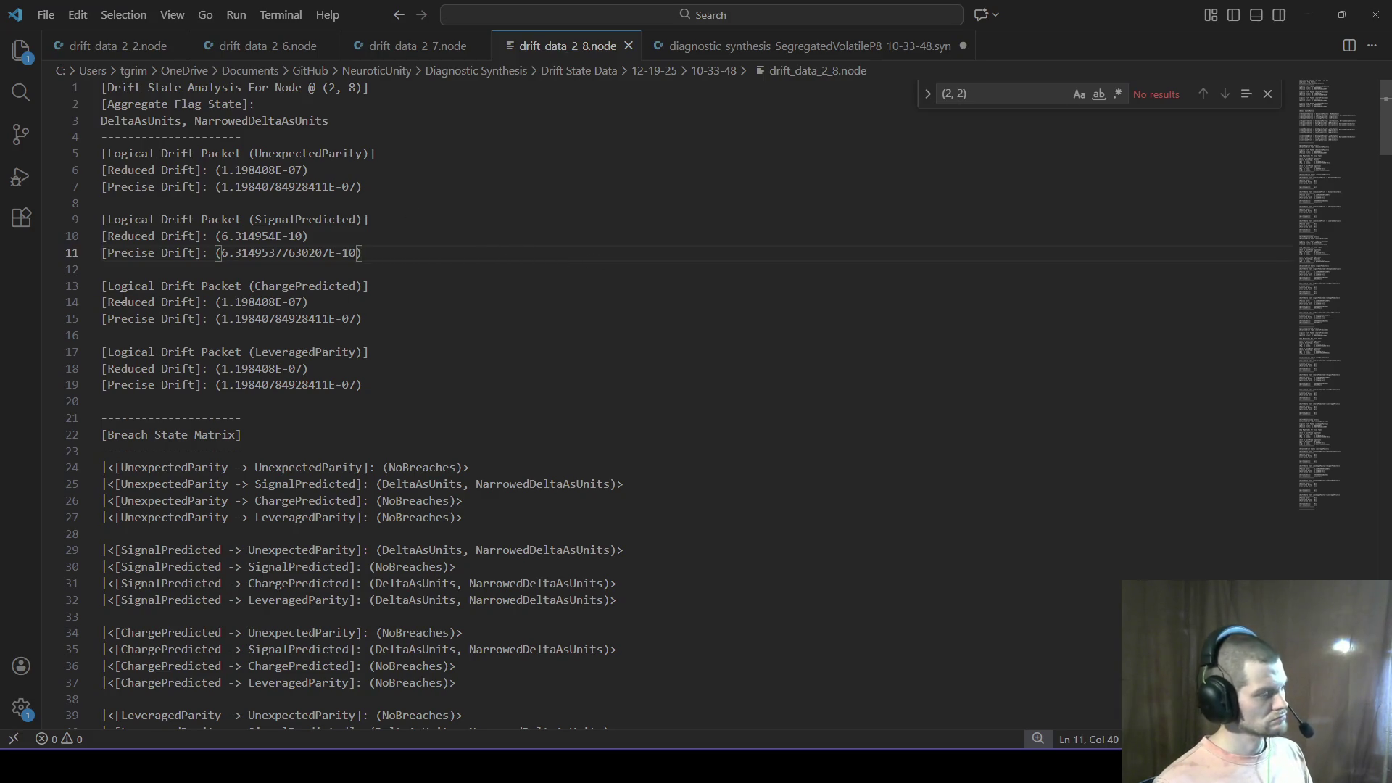
Step: Reload the Pandora music page, then return to drift_data_2_8.node
{"action": "key", "text": "alt+Tab"}
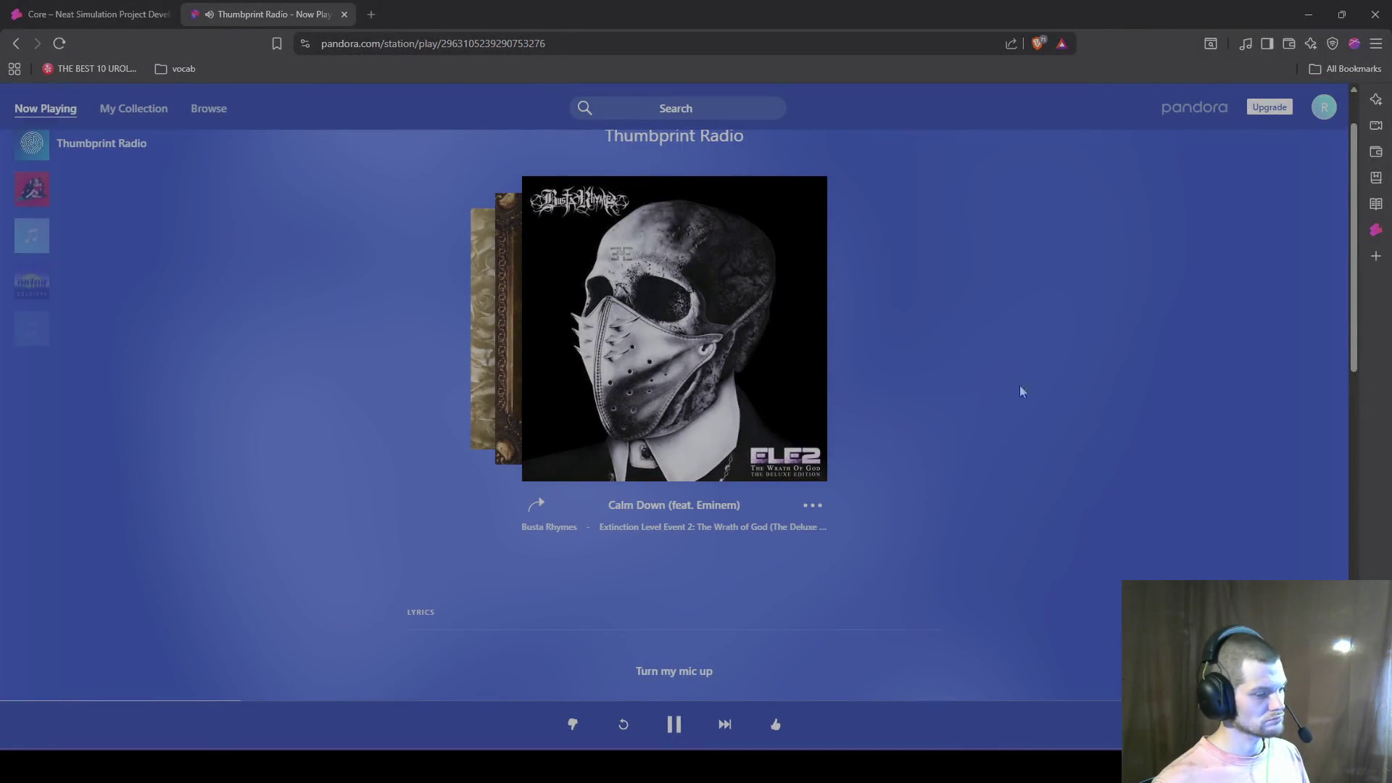
{"action": "scroll", "coordinate": [789, 457], "scroll_direction": "down", "scroll_amount": 4}
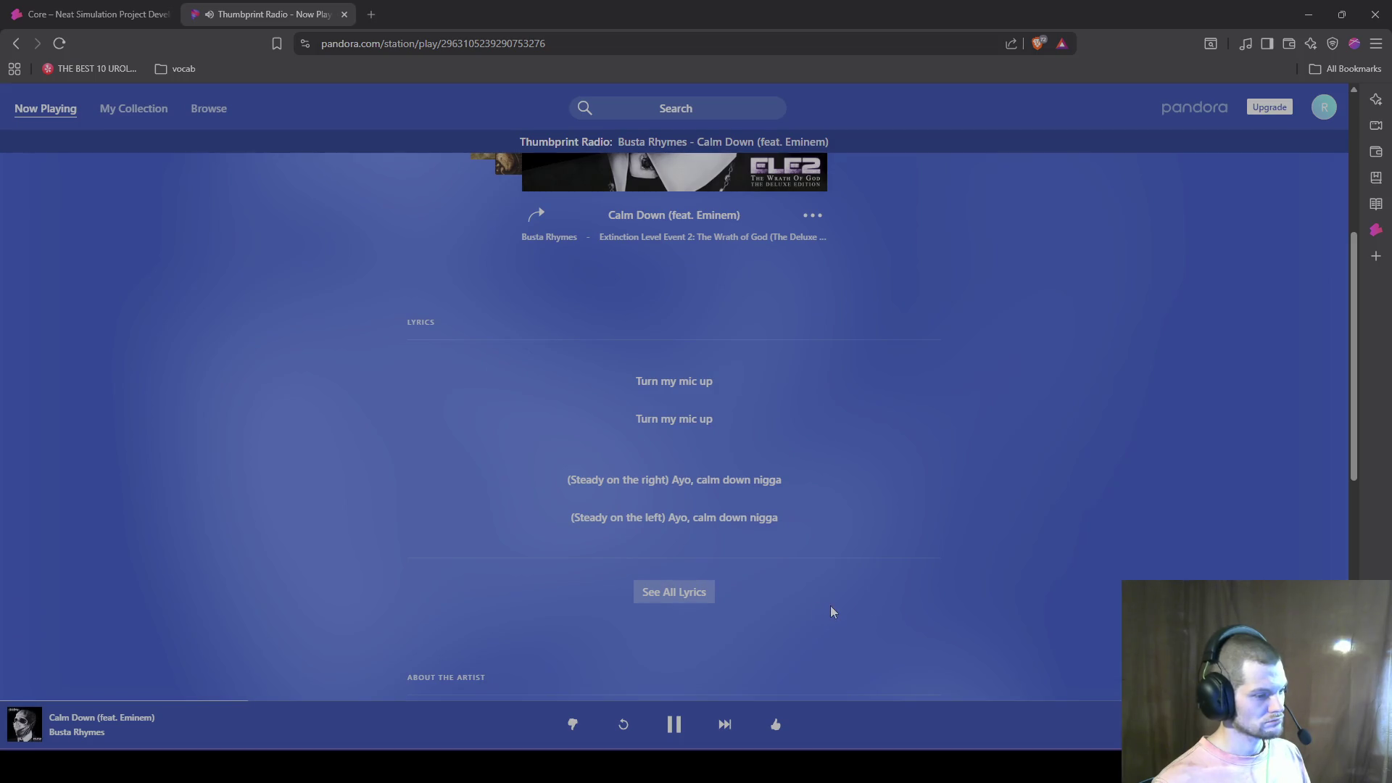
{"action": "scroll", "coordinate": [833, 598], "scroll_direction": "down", "scroll_amount": 5}
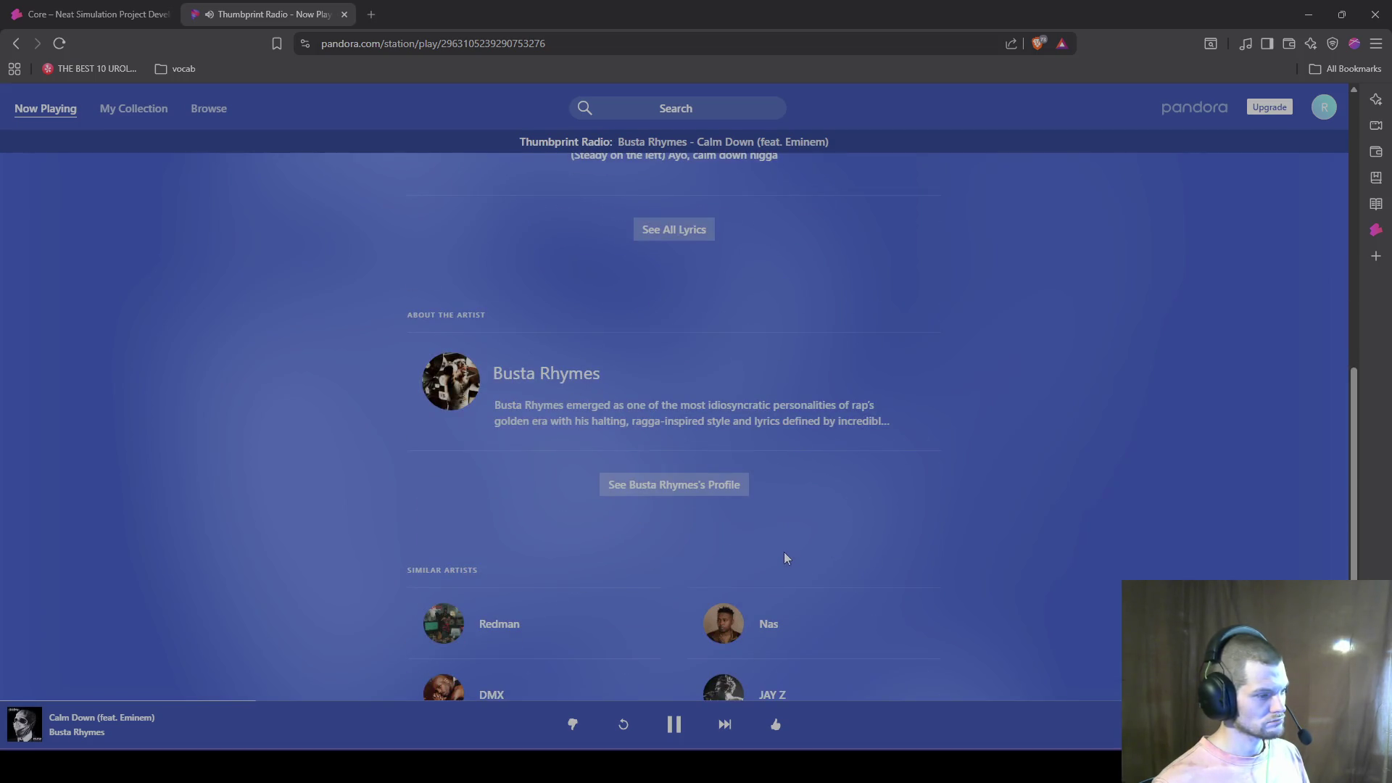
{"action": "key", "text": "alt+Tab"}
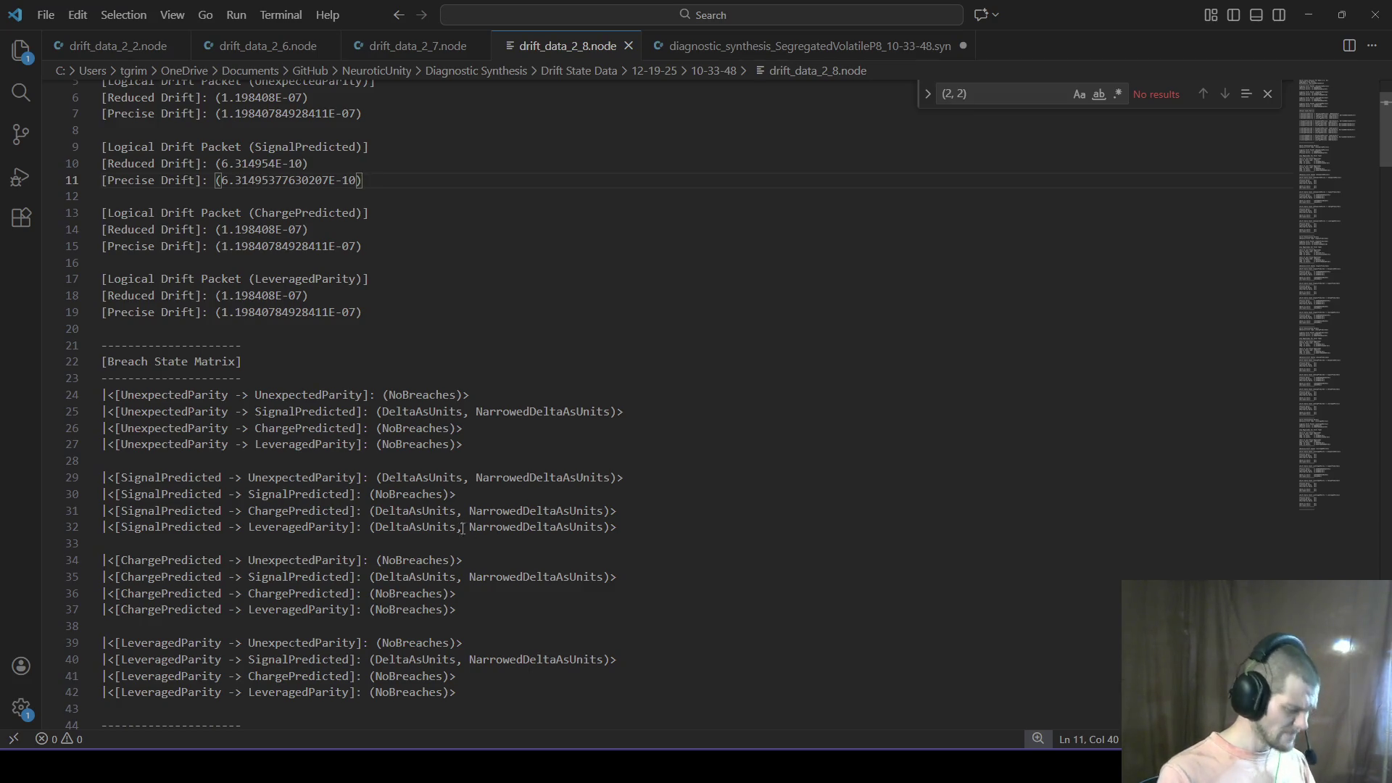
{"action": "key", "text": "alt+Tab"}
{"action": "left_click", "coordinate": [59, 43]}
{"action": "key", "text": "alt+Tab"}
Step: Place the caret at the end of line 19, scroll to the top, and switch to the 10-33-48 folder
{"action": "left_click", "coordinate": [554, 309]}
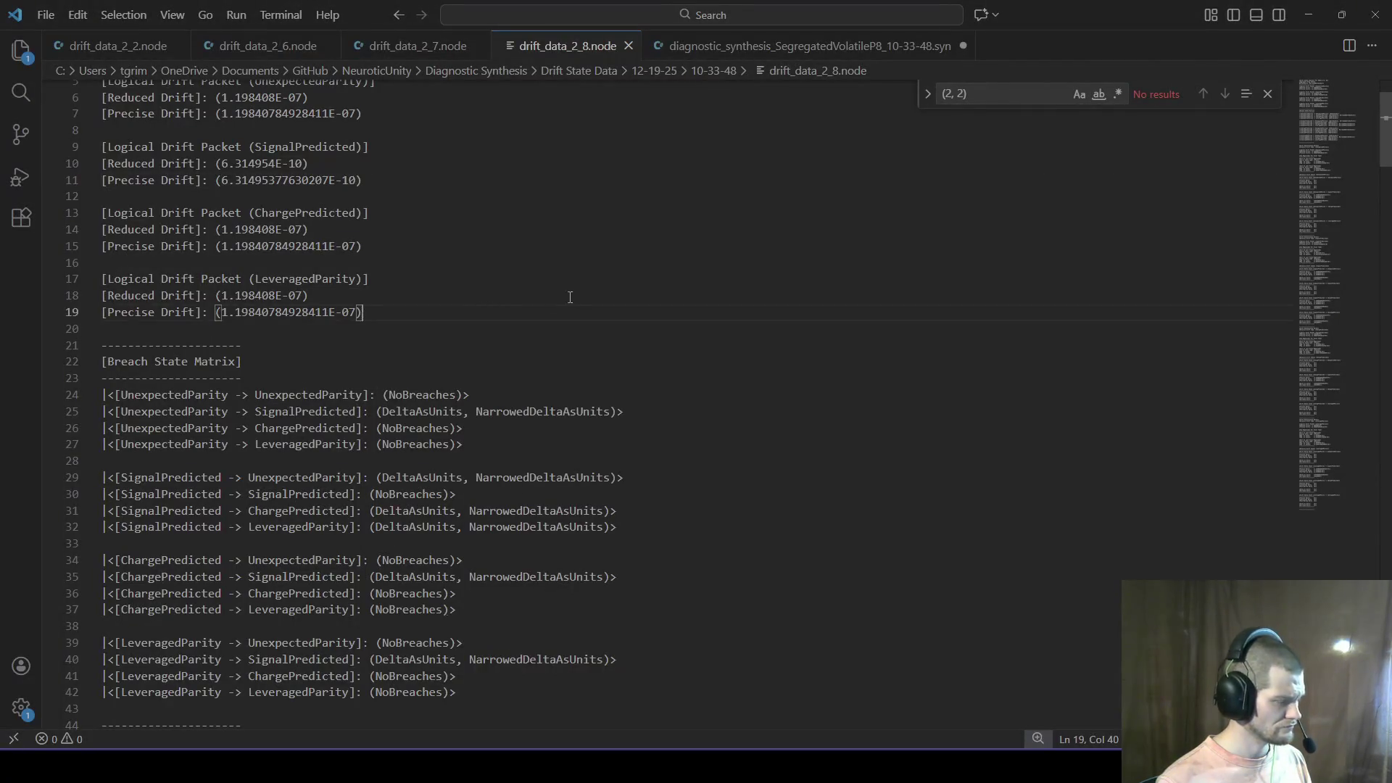
{"action": "scroll", "coordinate": [575, 298], "scroll_direction": "up", "scroll_amount": 2}
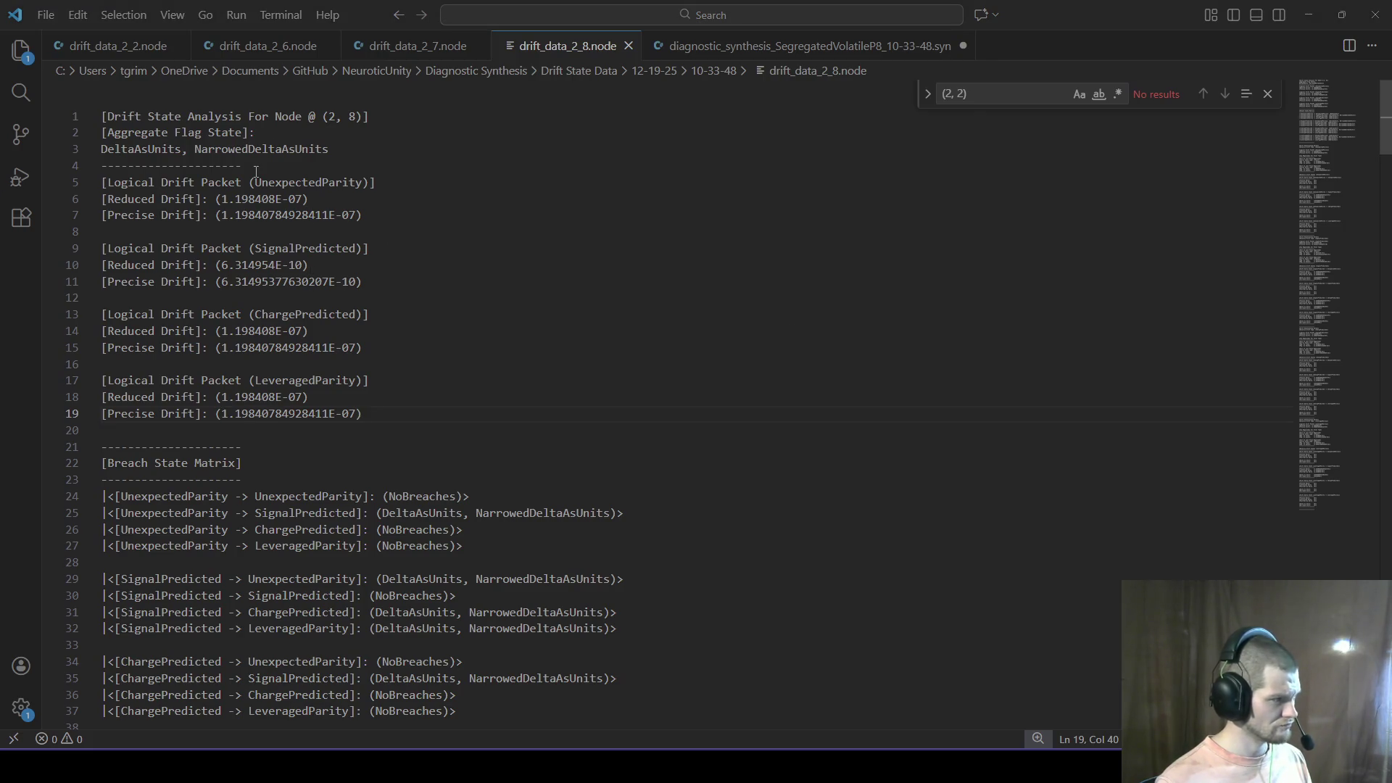
{"action": "key", "text": "alt+Tab"}
{"action": "key", "text": "alt+Tab"}
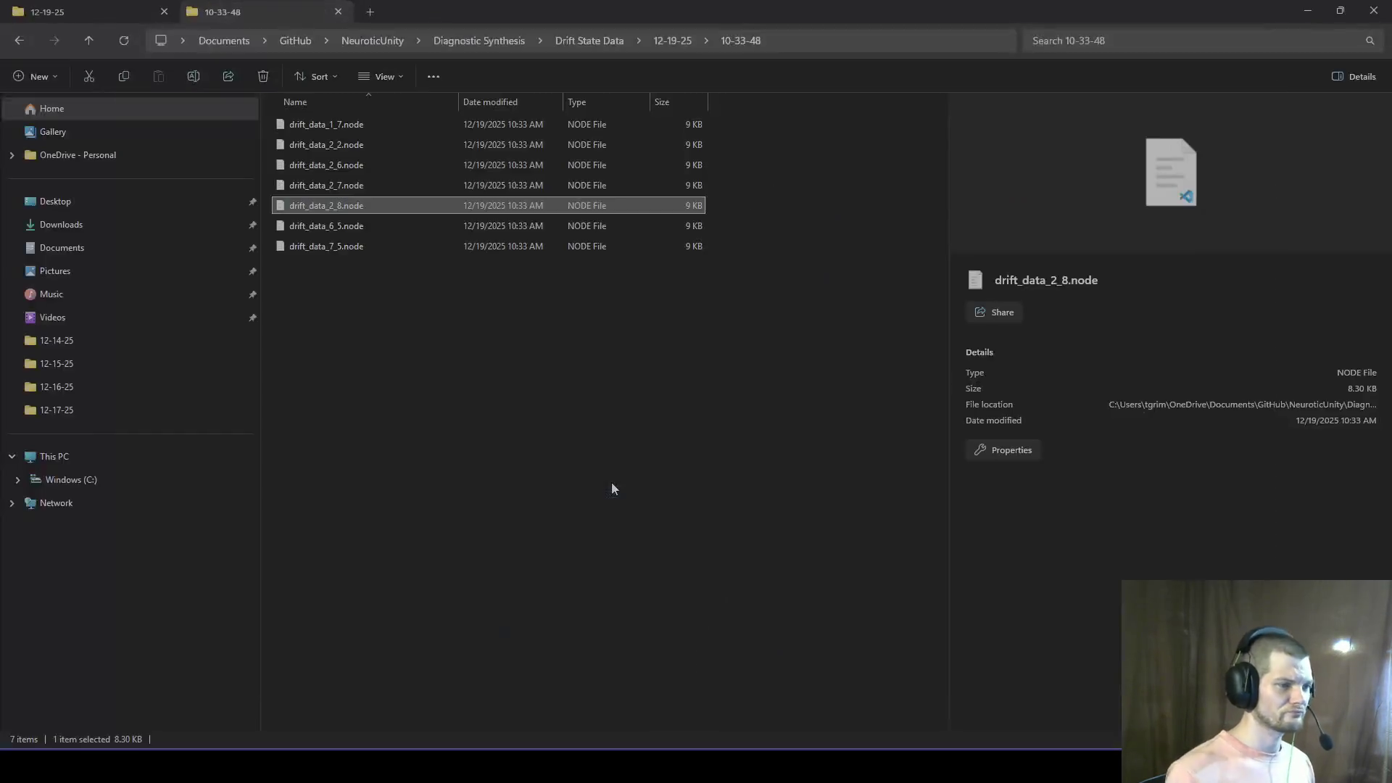
{"action": "key", "text": "alt+Tab"}
{"action": "key", "text": "alt+Tab"}
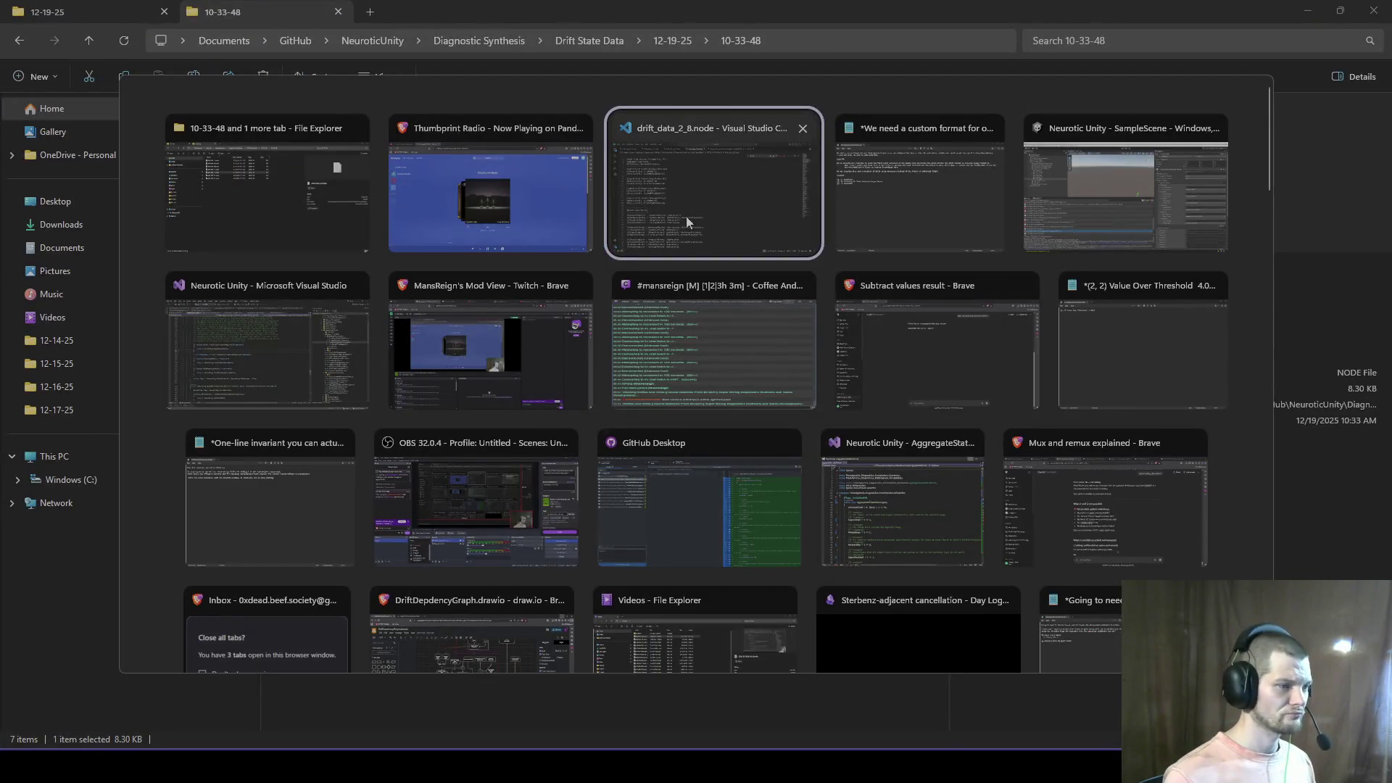
Step: Start a new line below Notepad's Results list, glancing at the drift folder and Unity editor
{"action": "key", "text": "alt+Tab"}
{"action": "key", "text": "Return"}
{"action": "key", "text": "Return"}
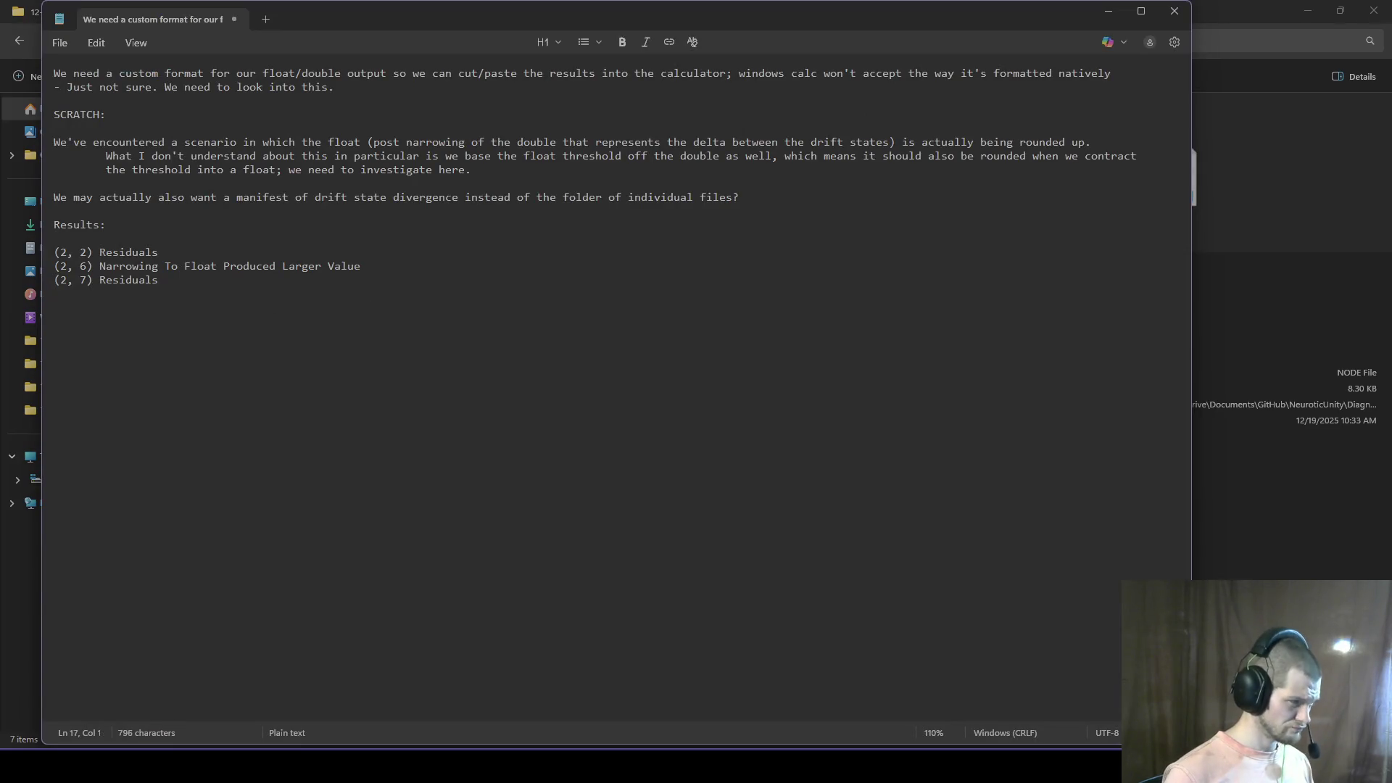
{"action": "key", "text": "alt+Tab"}
{"action": "key", "text": "alt+Tab"}
{"action": "left_click", "coordinate": [546, 195]}
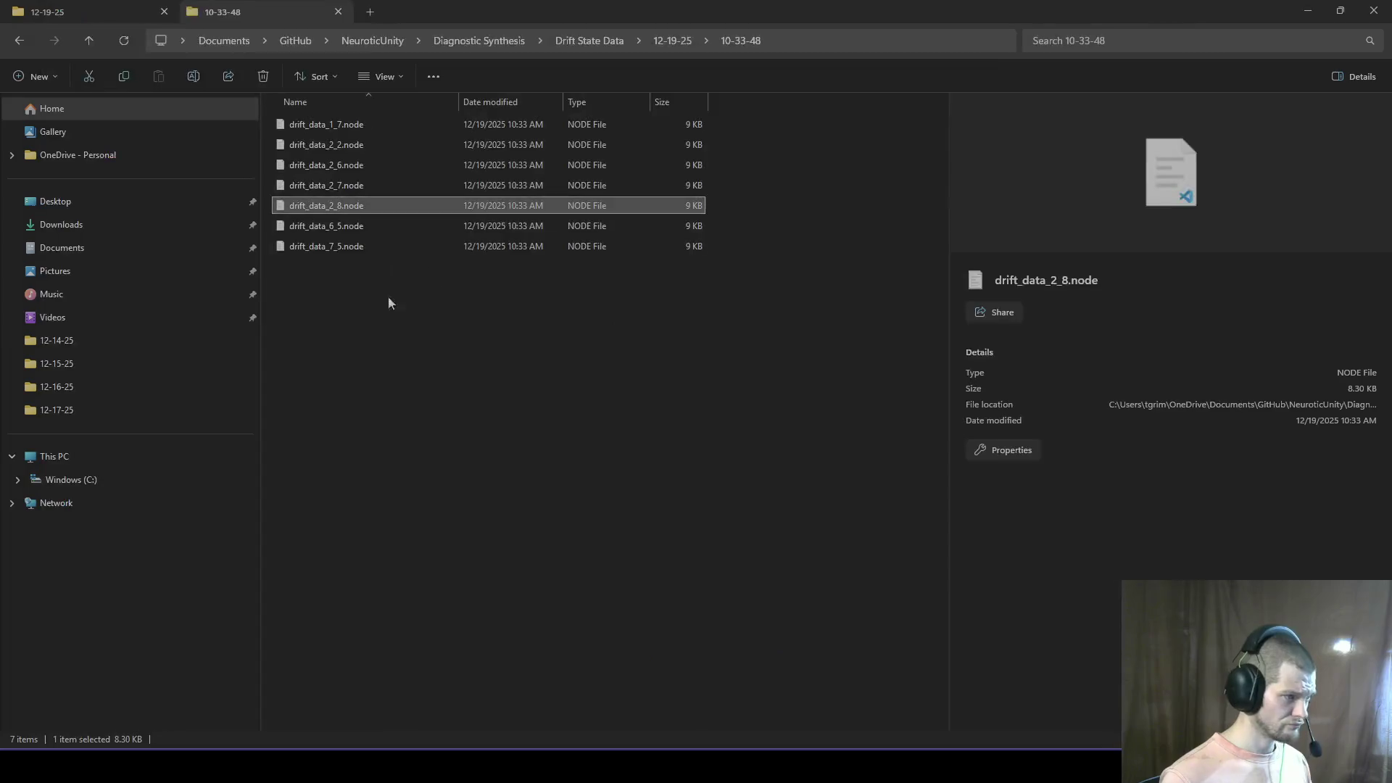
{"action": "key", "text": "alt+Tab"}
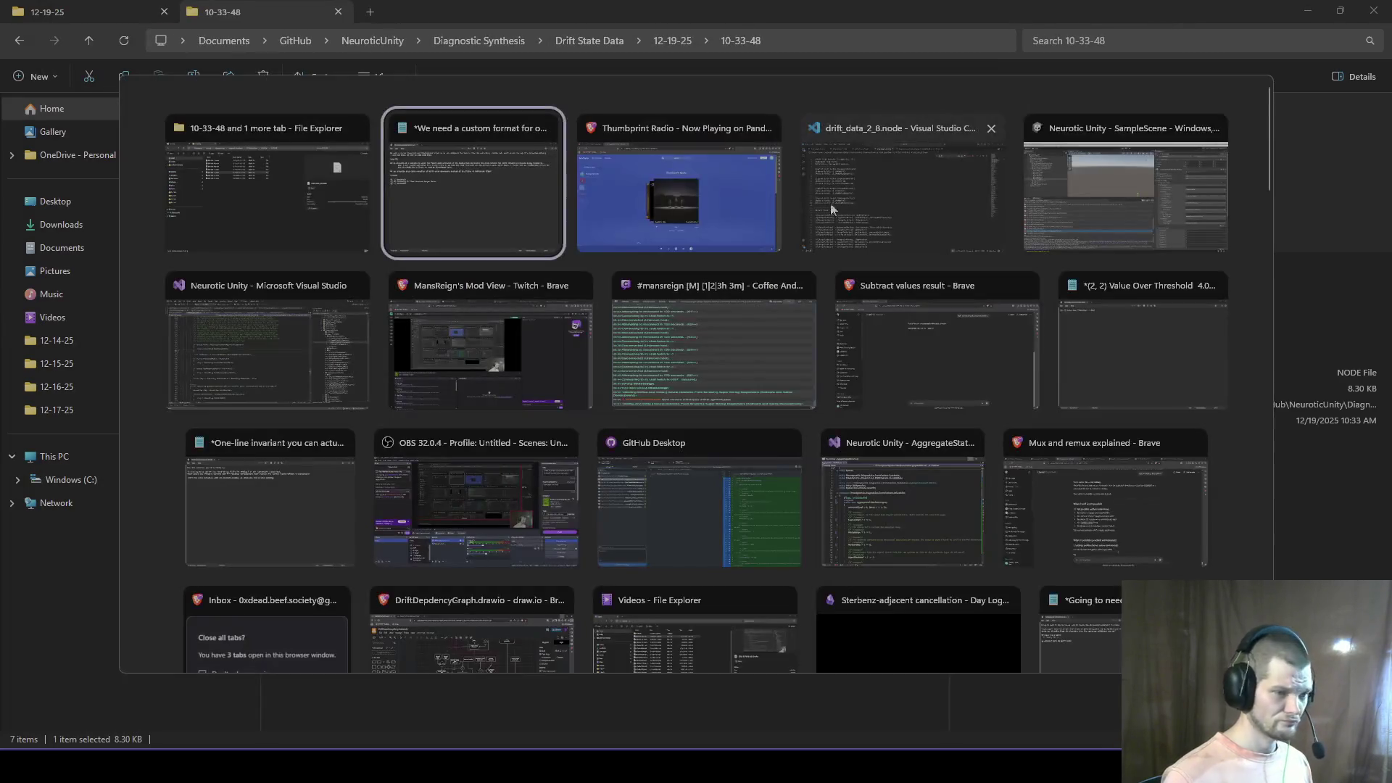
{"action": "scroll", "coordinate": [270, 567], "scroll_direction": "down", "scroll_amount": 3}
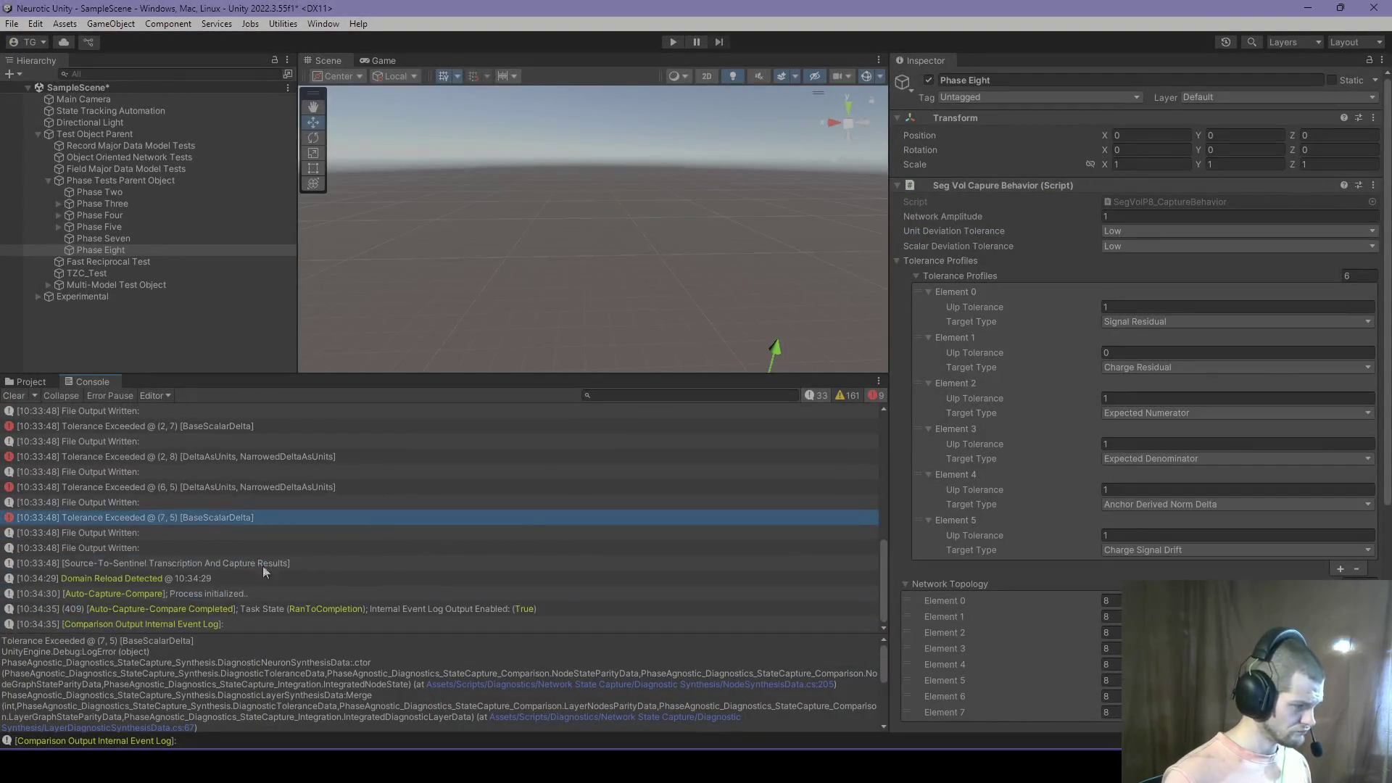
{"action": "key", "text": "alt+Tab"}
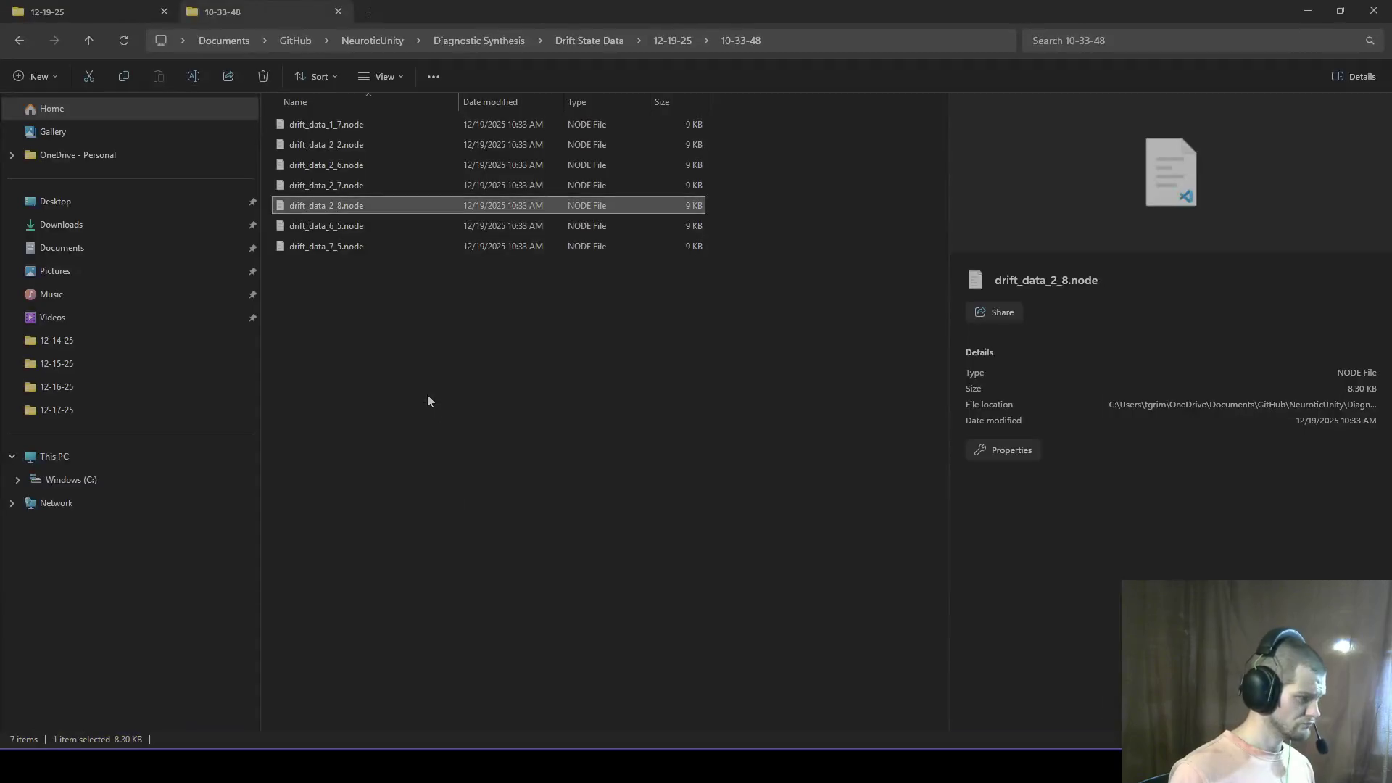
{"action": "key", "text": "alt+Tab"}
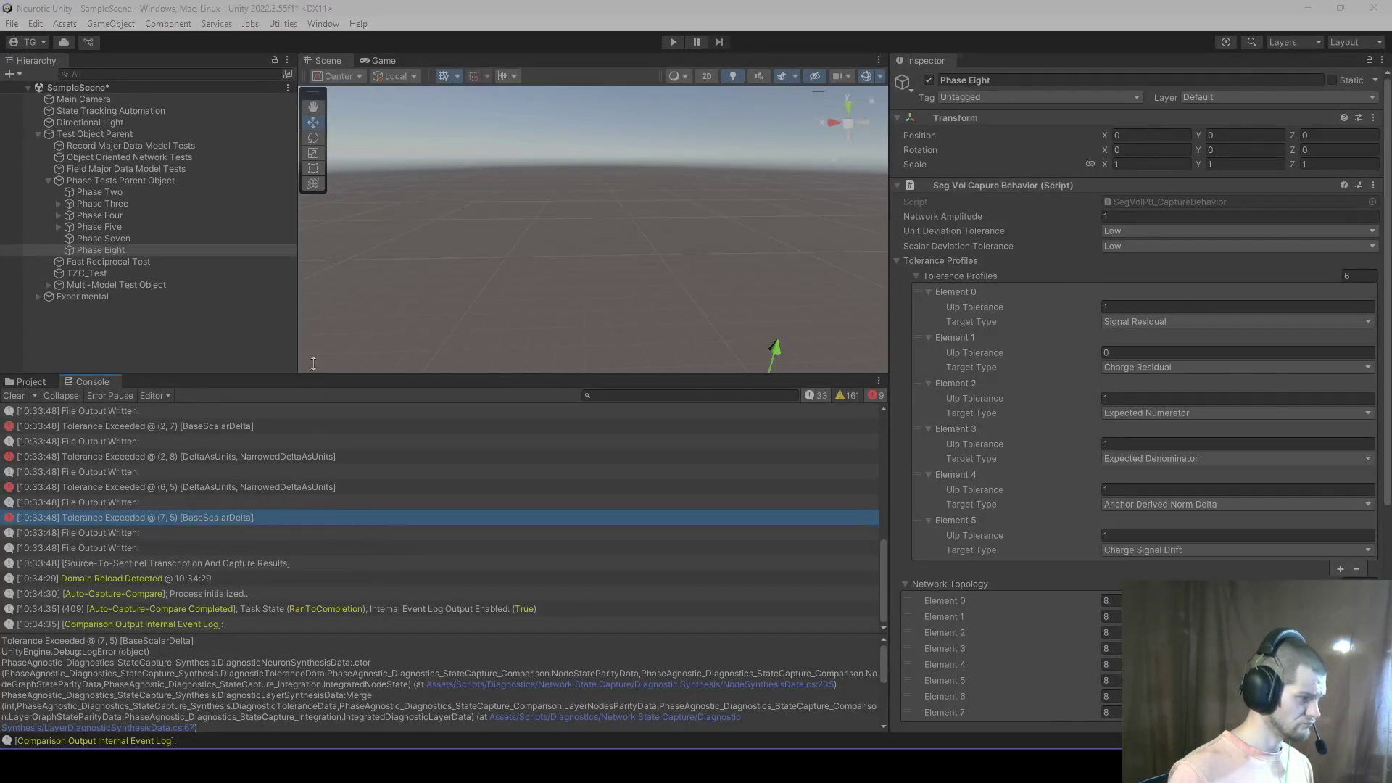
{"action": "key", "text": "alt+Tab"}
{"action": "key", "text": "alt+Tab"}
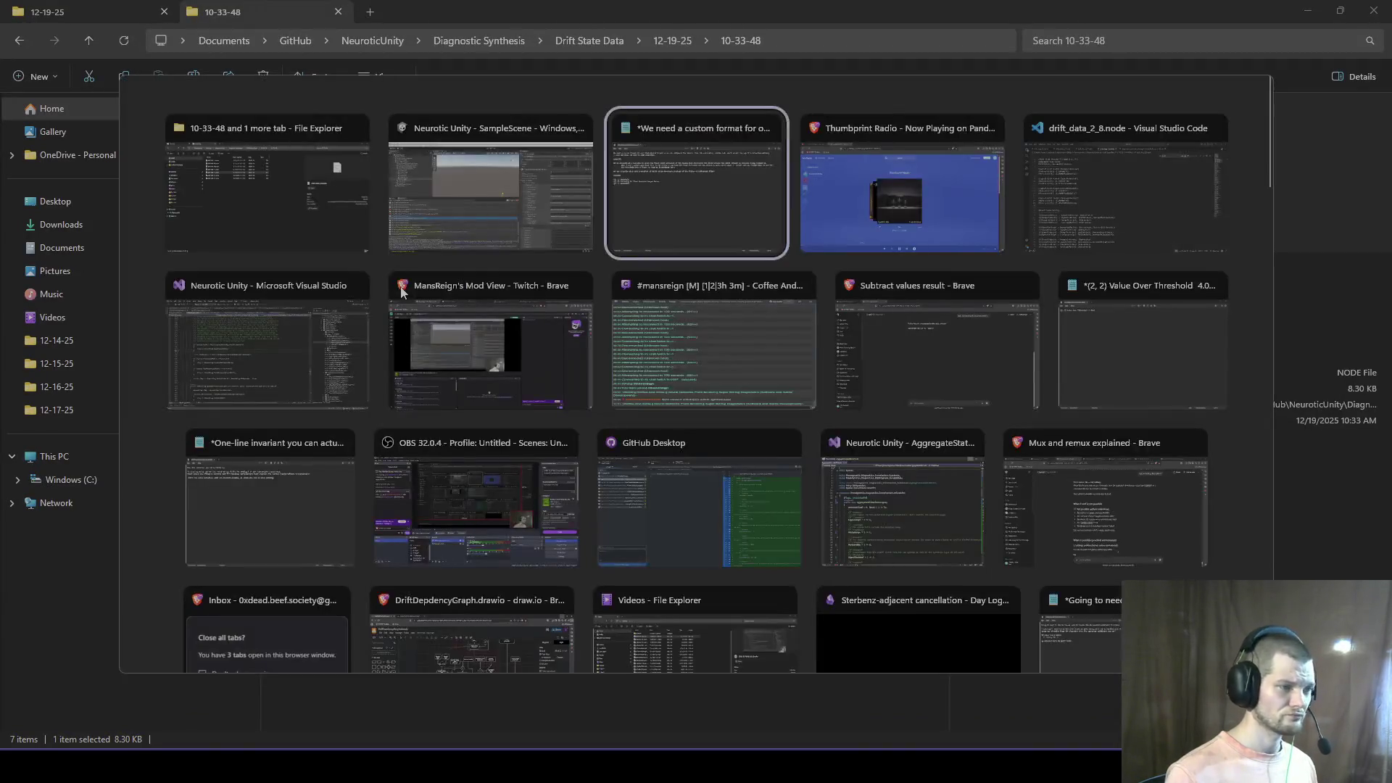
Step: Log '(2,8) units' and '(6,5) units' as new lines under Results
{"action": "type", "text": "(2"}
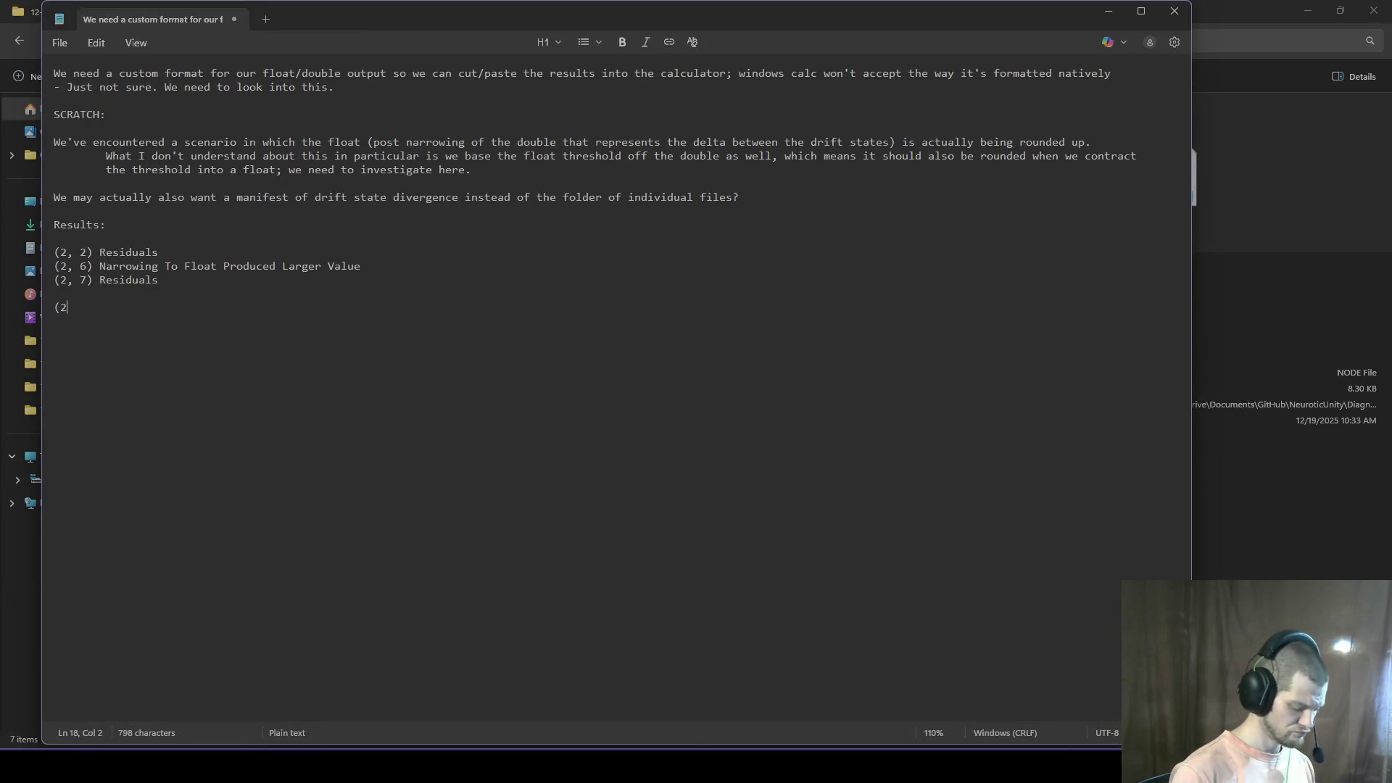
{"action": "type", "text": ",8)"}
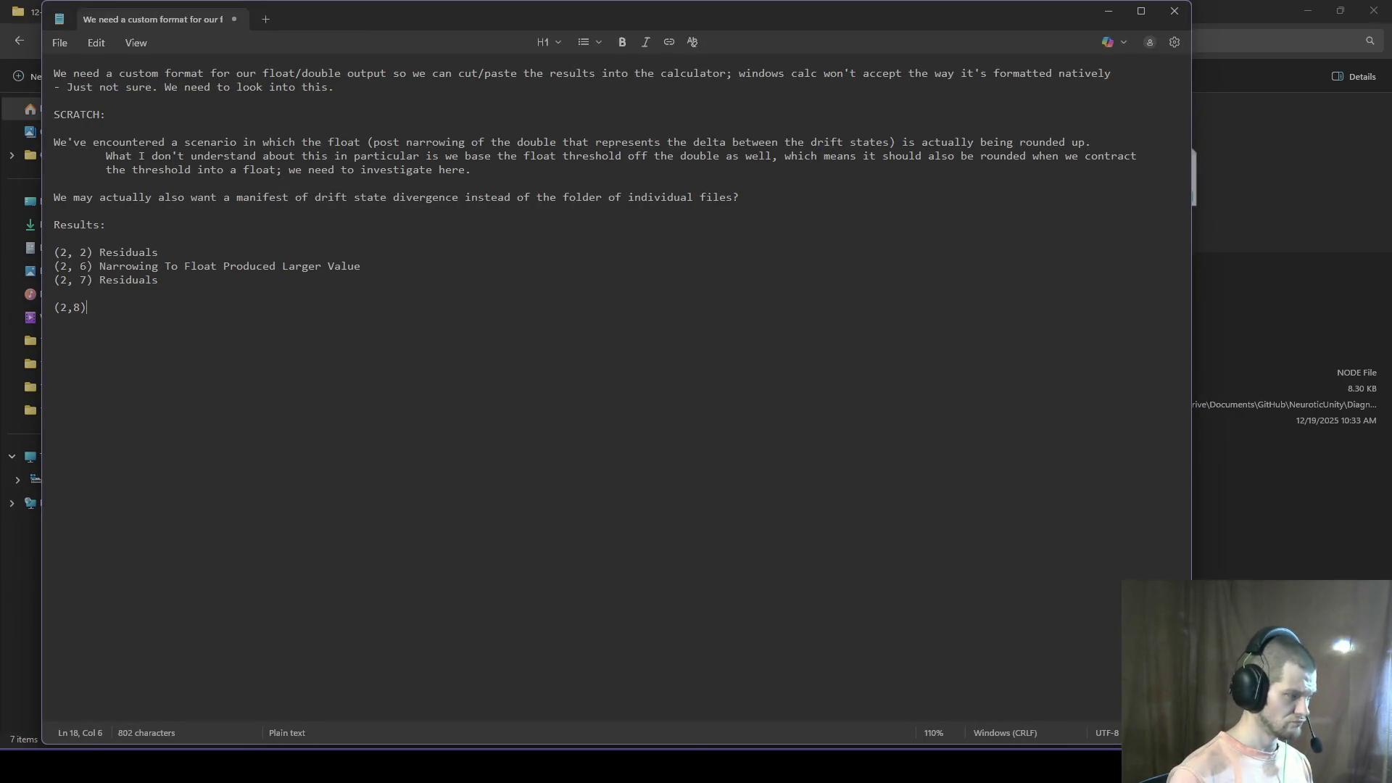
{"action": "type", "text": " unit"}
{"action": "key", "text": "Return"}
{"action": "key", "text": "alt+Tab"}
{"action": "key", "text": "alt+Tab"}
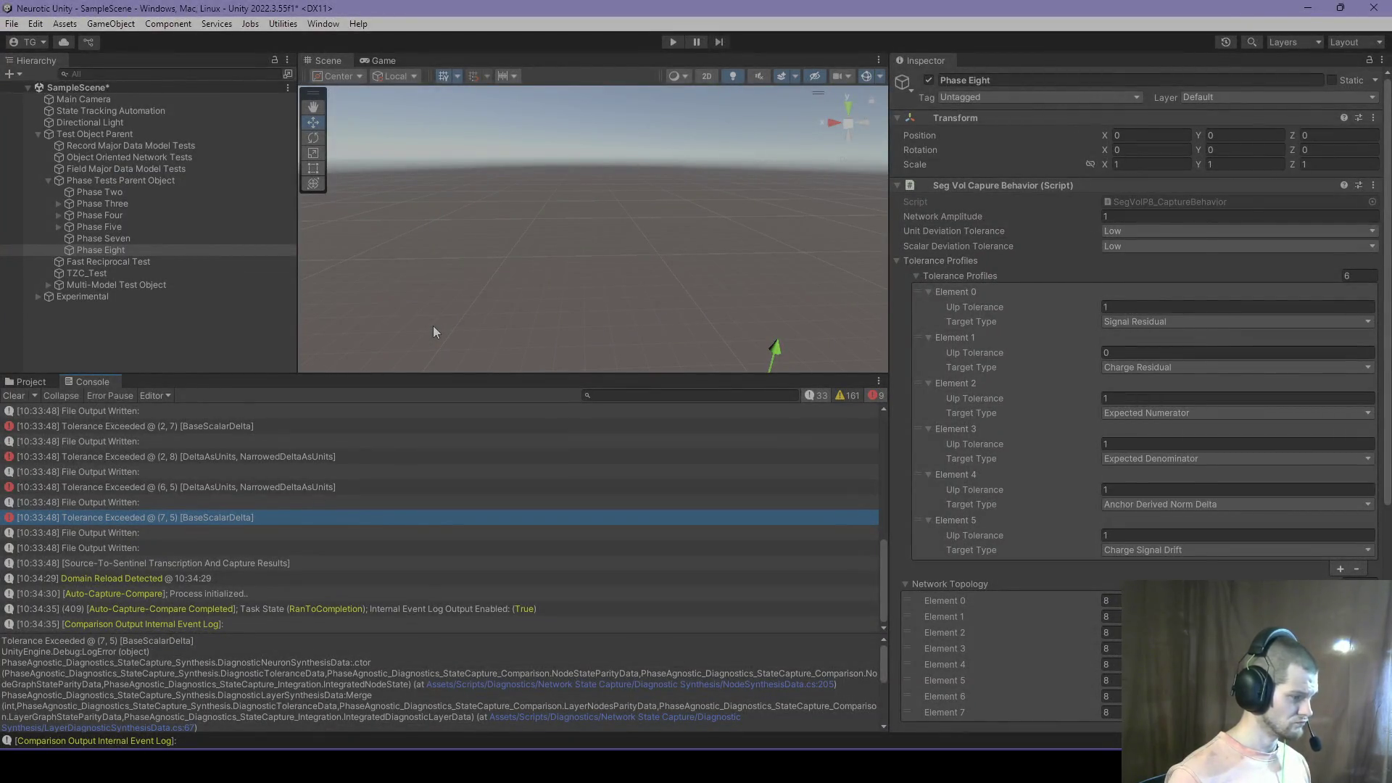
{"action": "key", "text": "alt+Tab"}
{"action": "type", "text": "(6,5) units"}
{"action": "key", "text": "Return"}
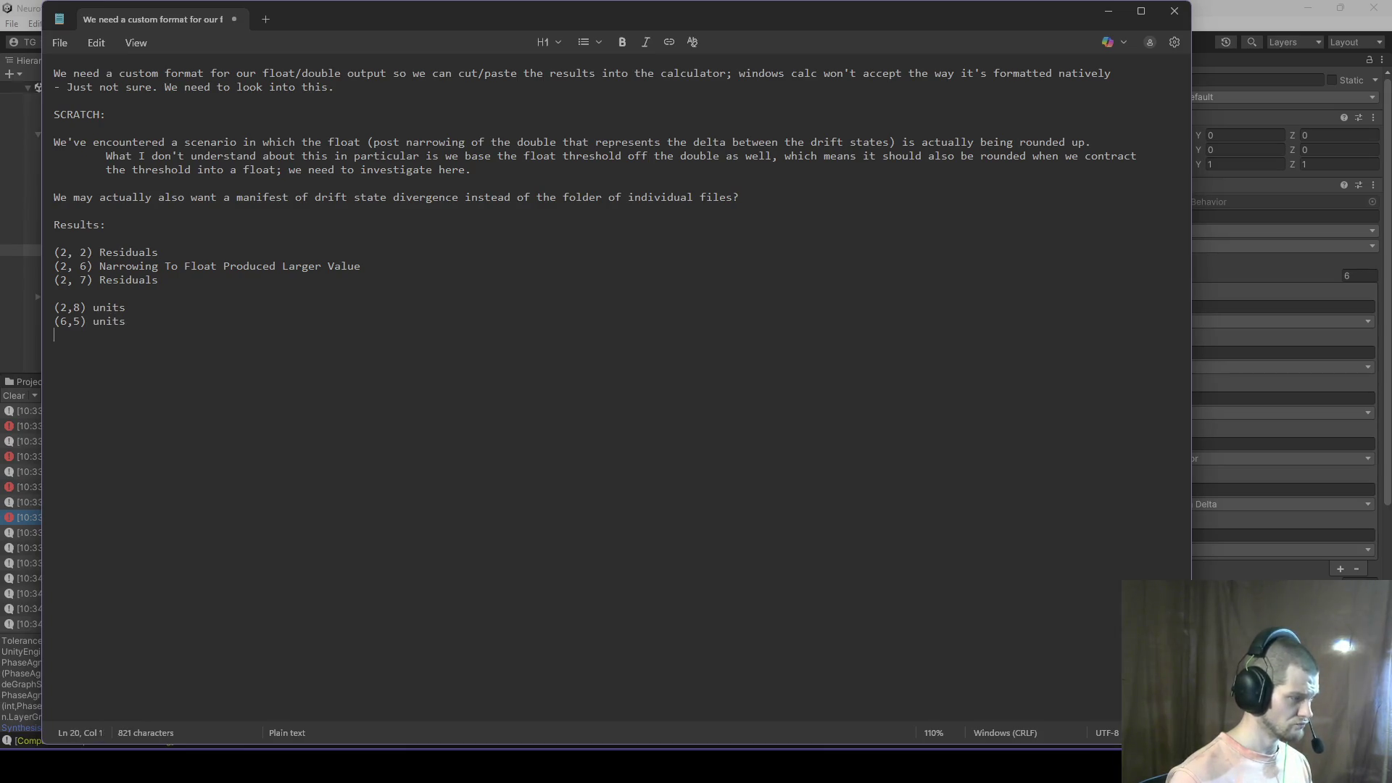
{"action": "key", "text": "alt+Tab"}
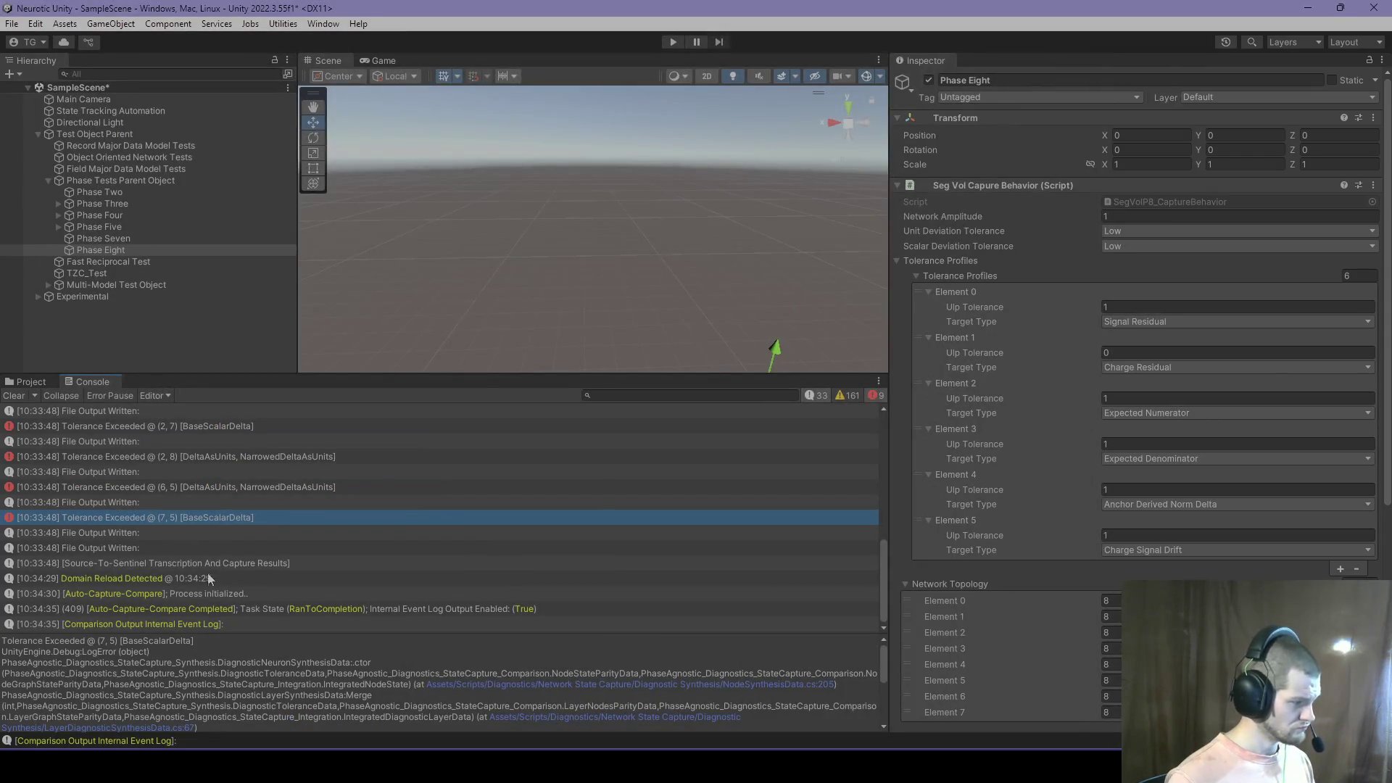
Step: Copy the drift_data_7_5.node path from the File Output Written console entry and open it via Win+R
{"action": "double_click", "coordinate": [197, 516]}
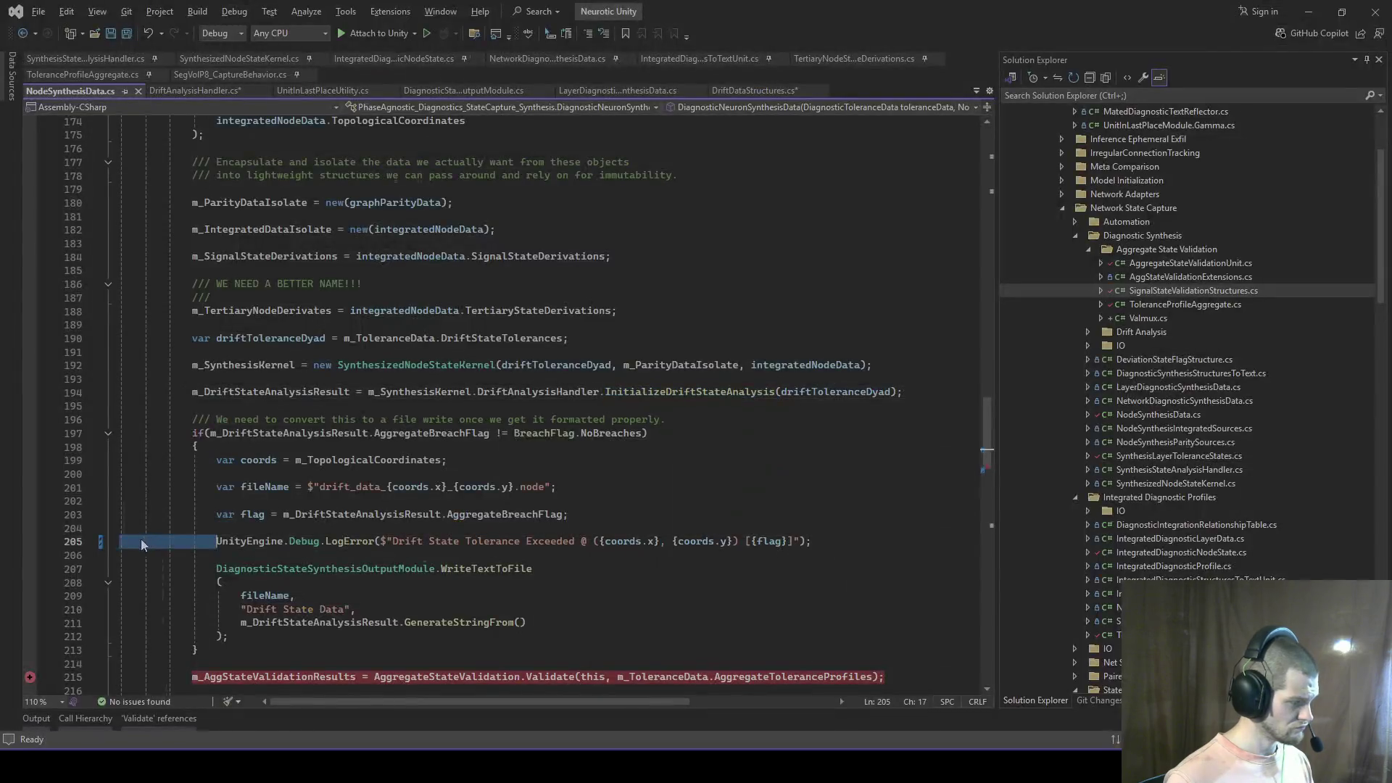
{"action": "key", "text": "alt+Tab"}
{"action": "left_click", "coordinate": [125, 537]}
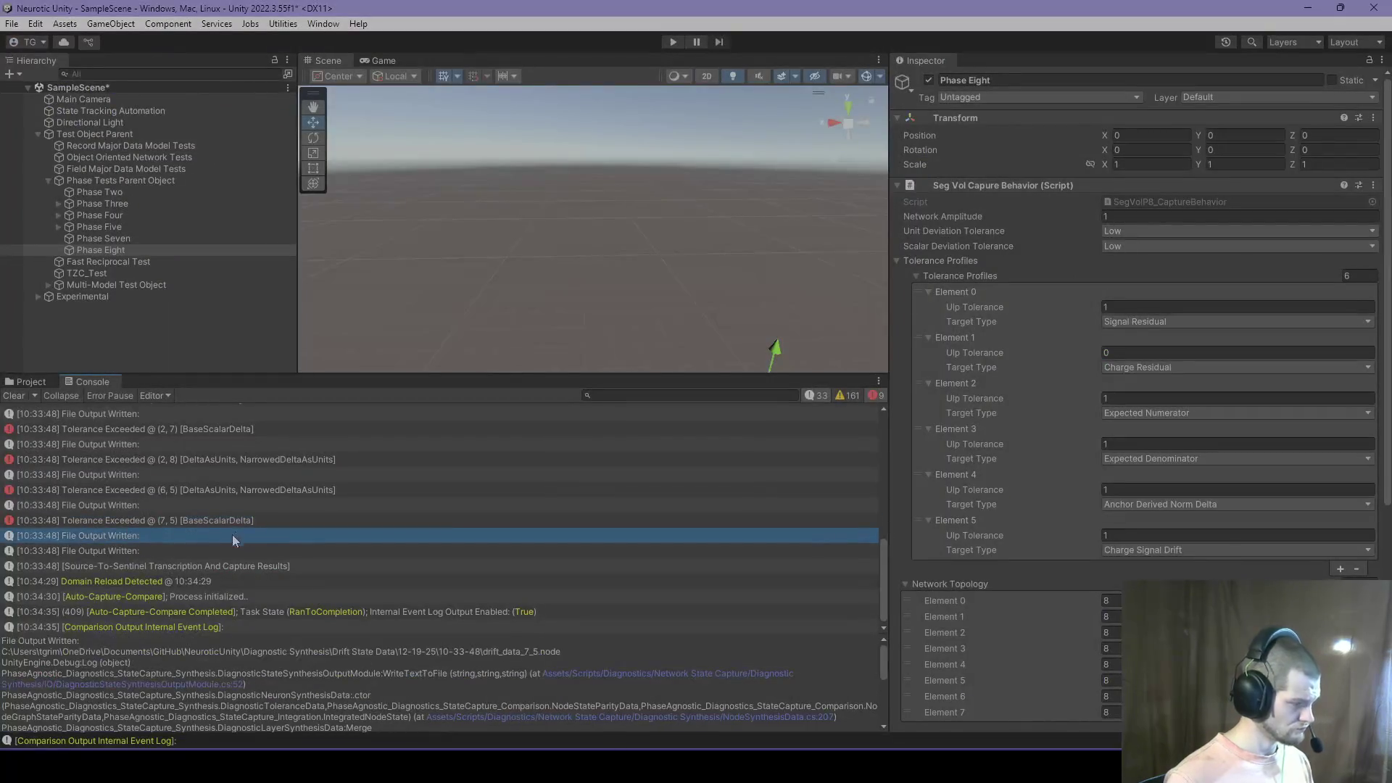
{"action": "left_click_drag", "start_coordinate": [562, 651], "coordinate": [3, 656]}
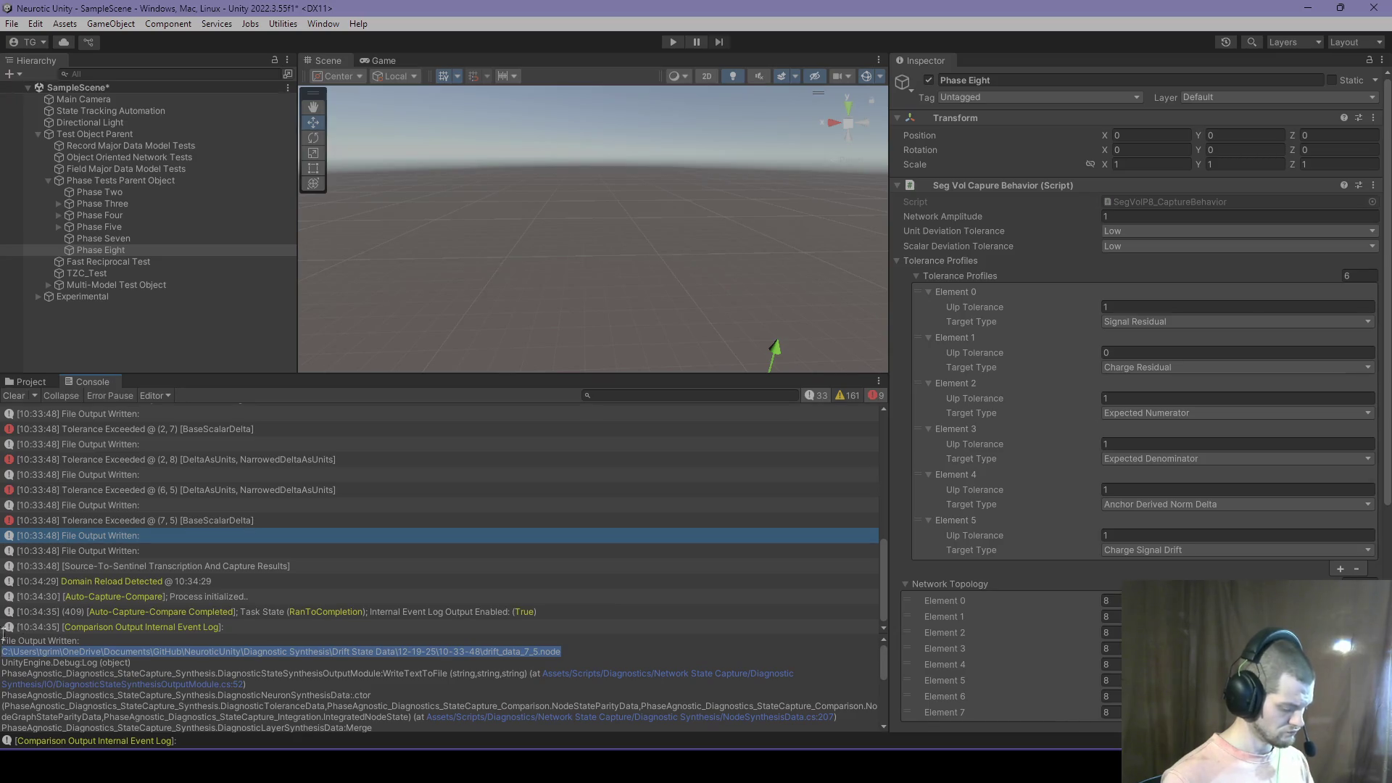
{"action": "key", "text": "super"}
{"action": "key", "text": "super"}
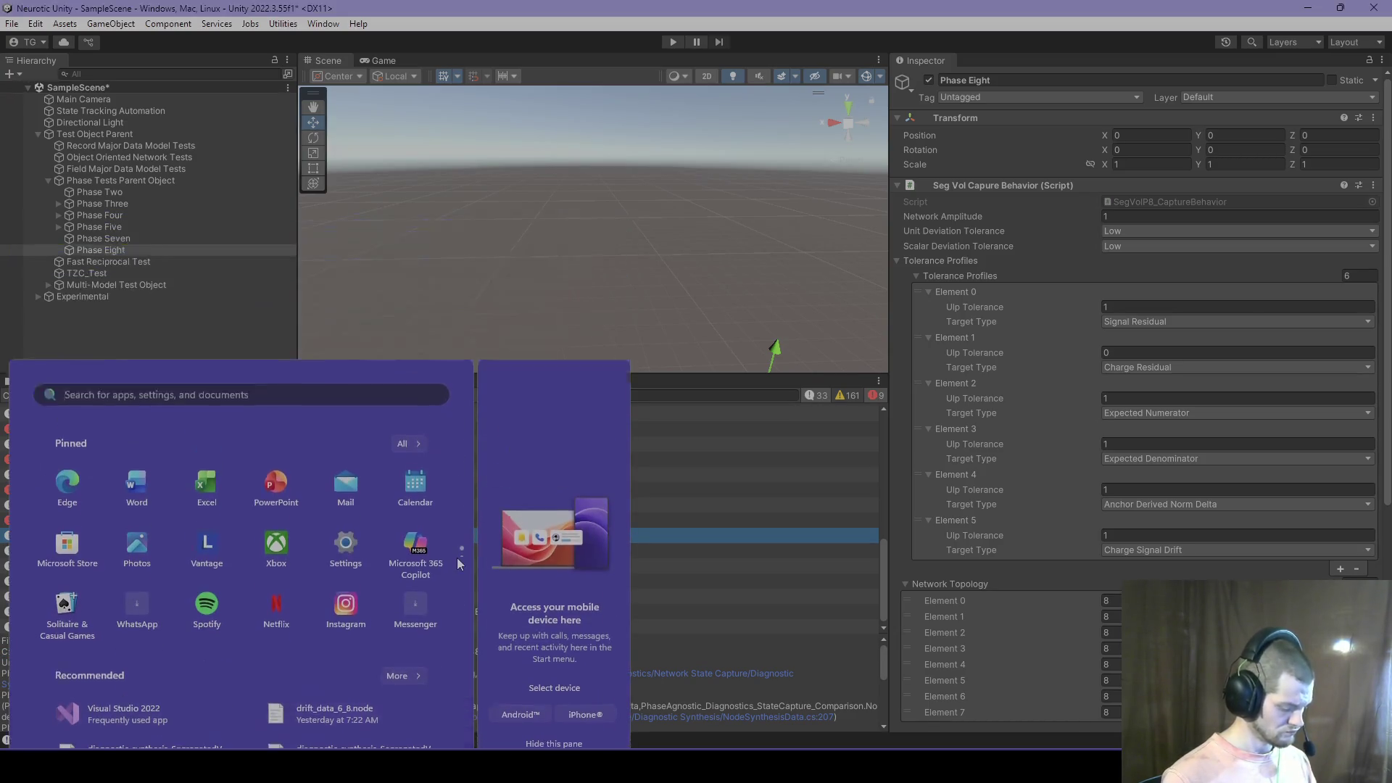
{"action": "key", "text": "super+r"}
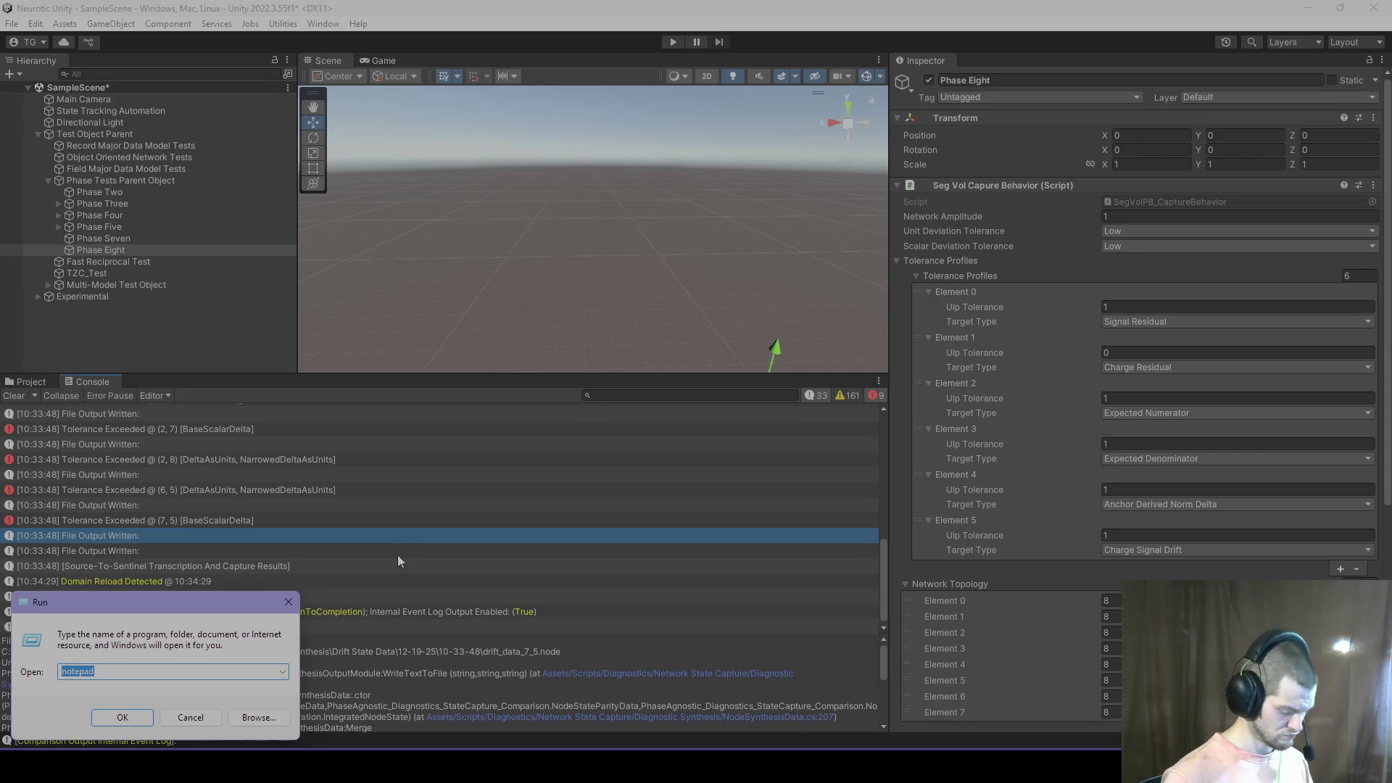
{"action": "key", "text": "ctrl+v"}
{"action": "key", "text": "Return"}
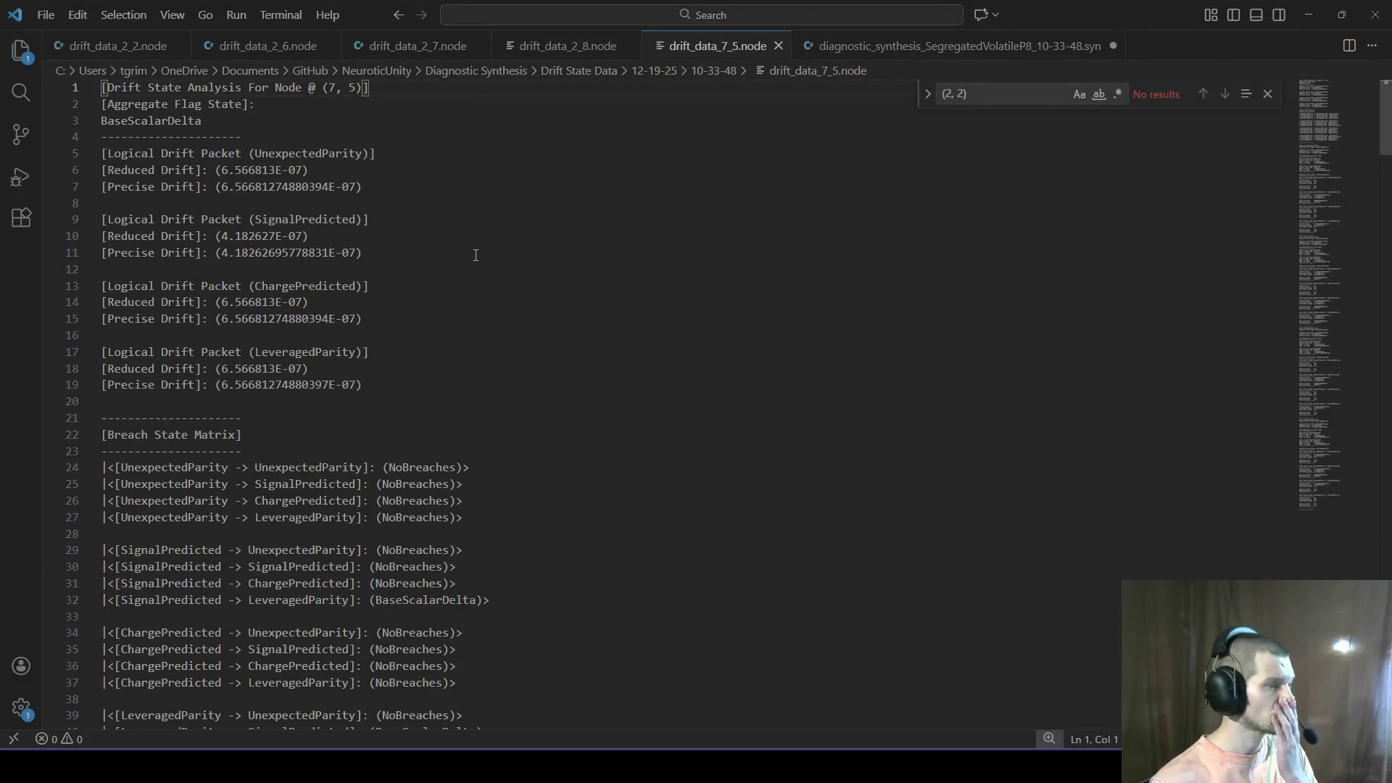
Step: Set drift_data_7_5.node's language mode to C#
{"action": "key", "text": "ctrl+k"}
{"action": "key", "text": "m"}
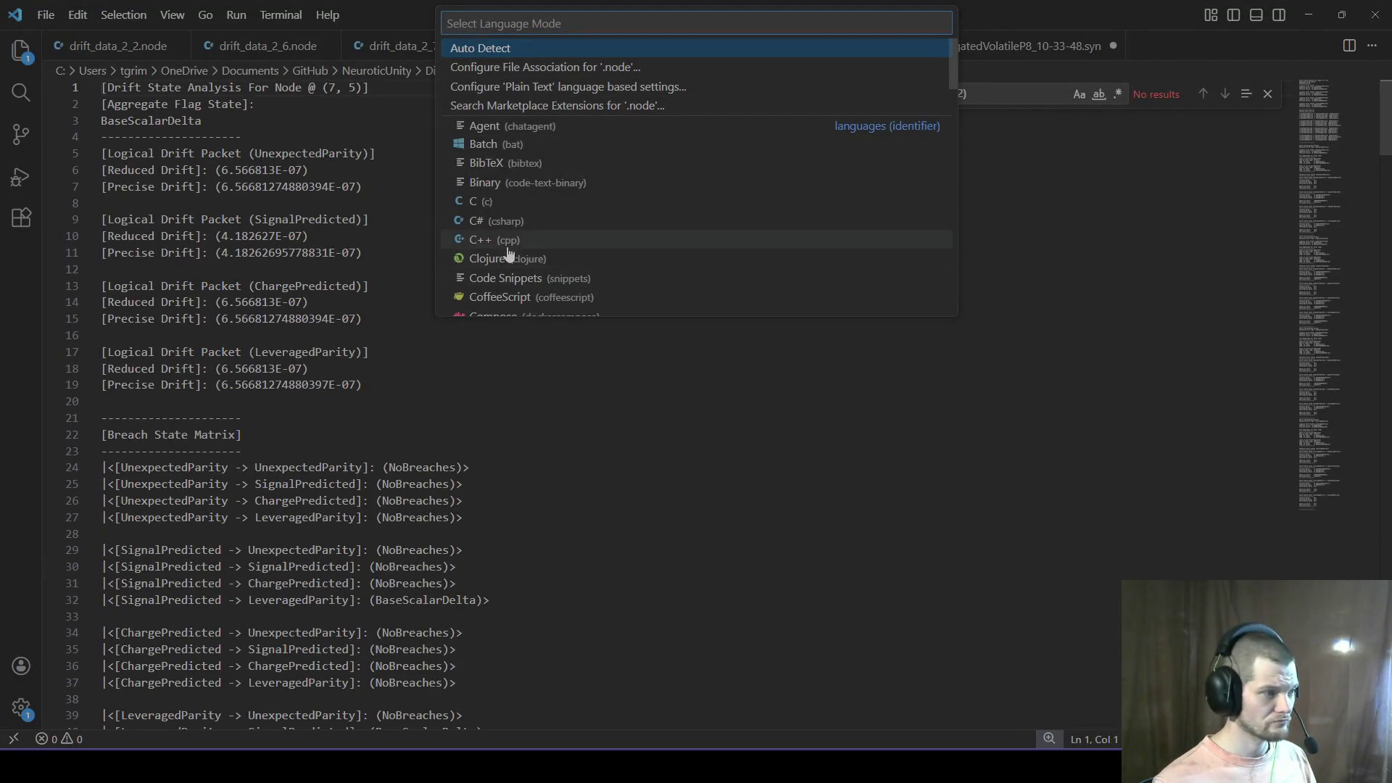
{"action": "left_click", "coordinate": [503, 223]}
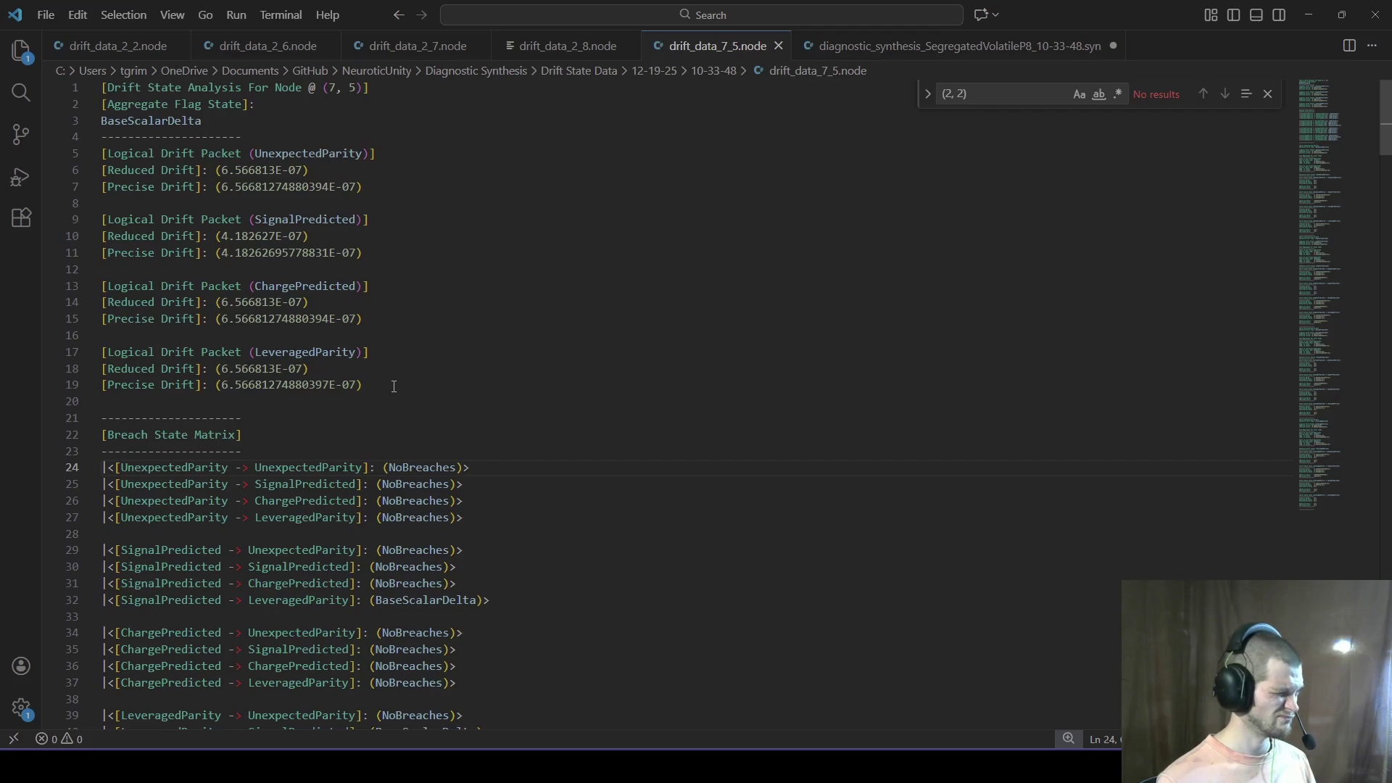
Step: Copy the LeveragedParity packet onto empty line 8 above SignalPredicted and select both packets
{"action": "left_click_drag", "start_coordinate": [393, 386], "coordinate": [3, 359]}
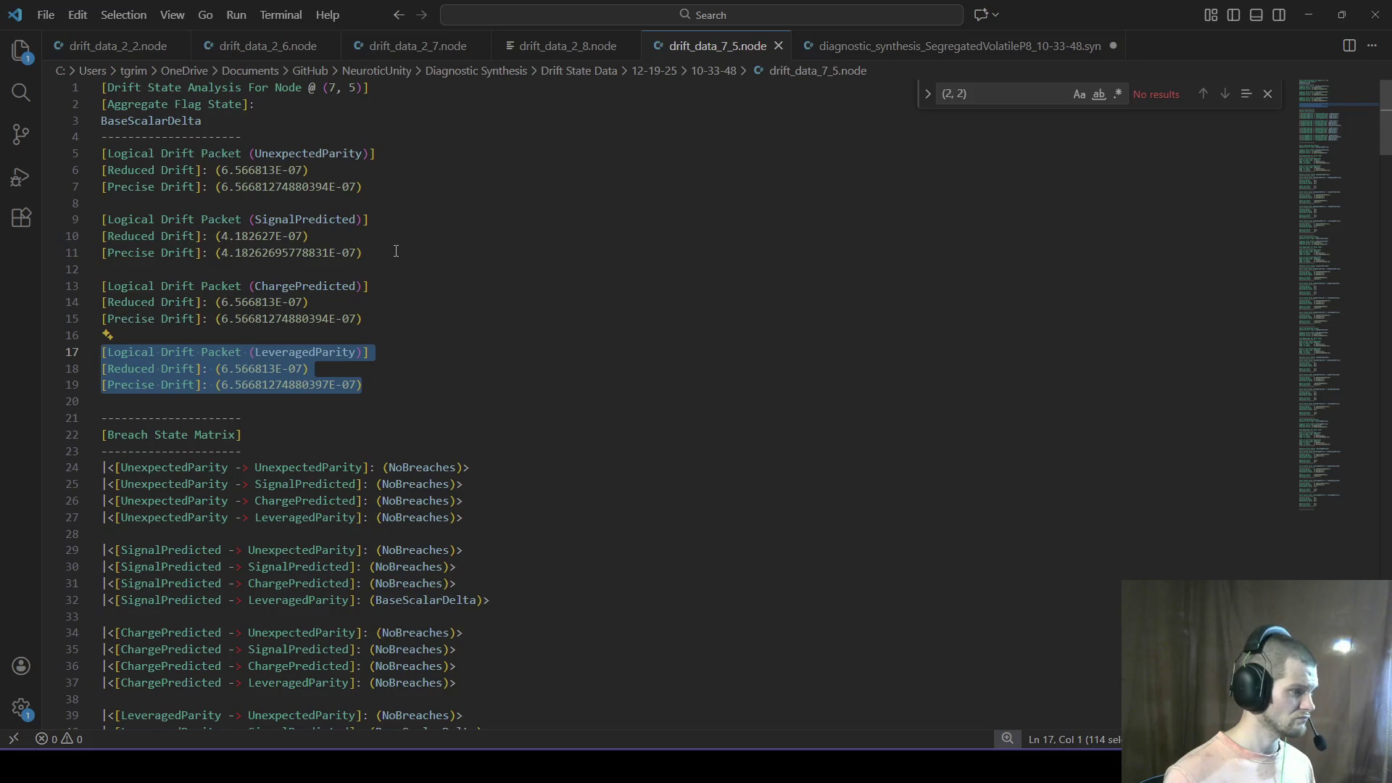
{"action": "left_click", "coordinate": [265, 206]}
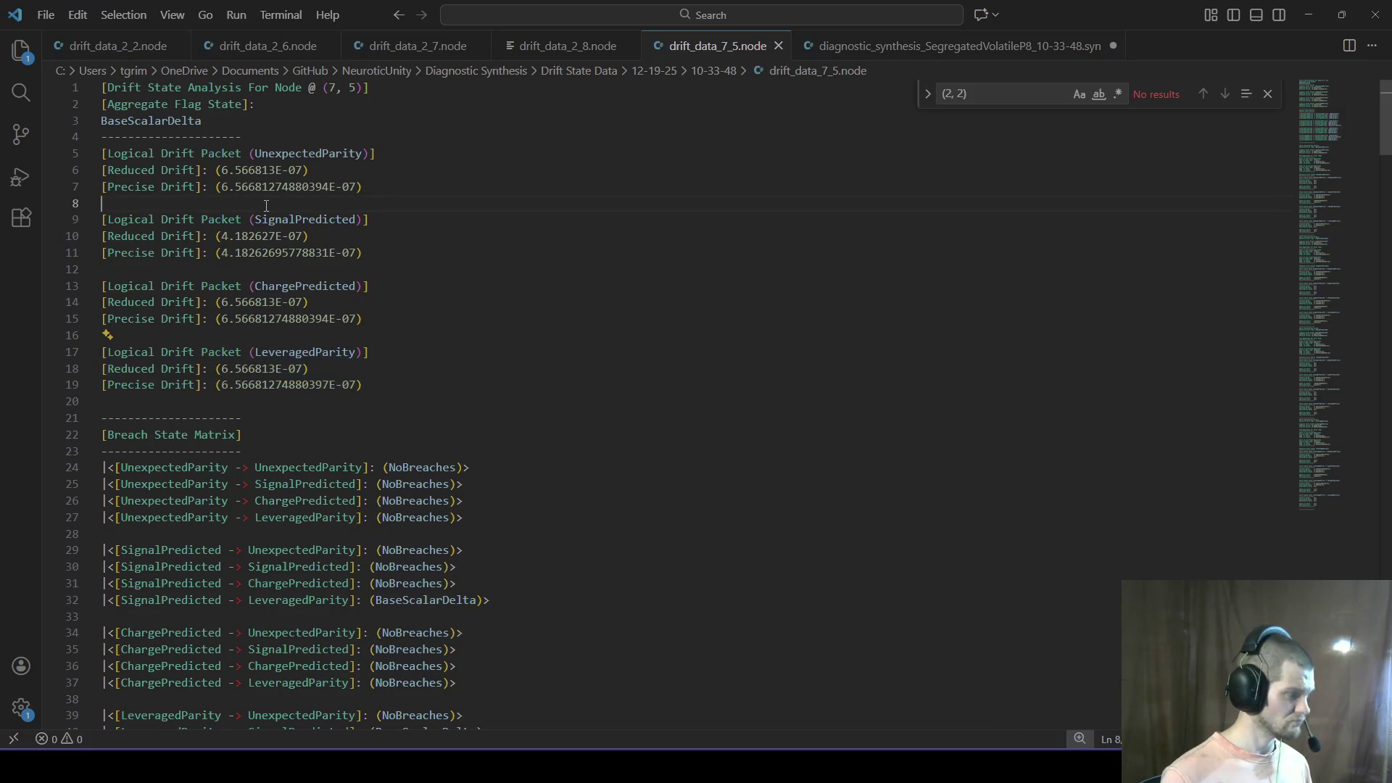
{"action": "type", "text": "[Logical Drift Packet (LeveragedParity)] [Reduced Drift]: (6.566813E-07) [Precise Drift]: (6.56681274880397E-07)"}
{"action": "mouse_move", "coordinate": [363, 303]}
{"action": "left_mouse_down"}
{"action": "mouse_move", "coordinate": [102, 287]}
{"action": "mouse_move", "coordinate": [4, 238]}
{"action": "mouse_move", "coordinate": [4, 220]}
{"action": "left_mouse_up"}
{"action": "key", "text": "ctrl+c"}
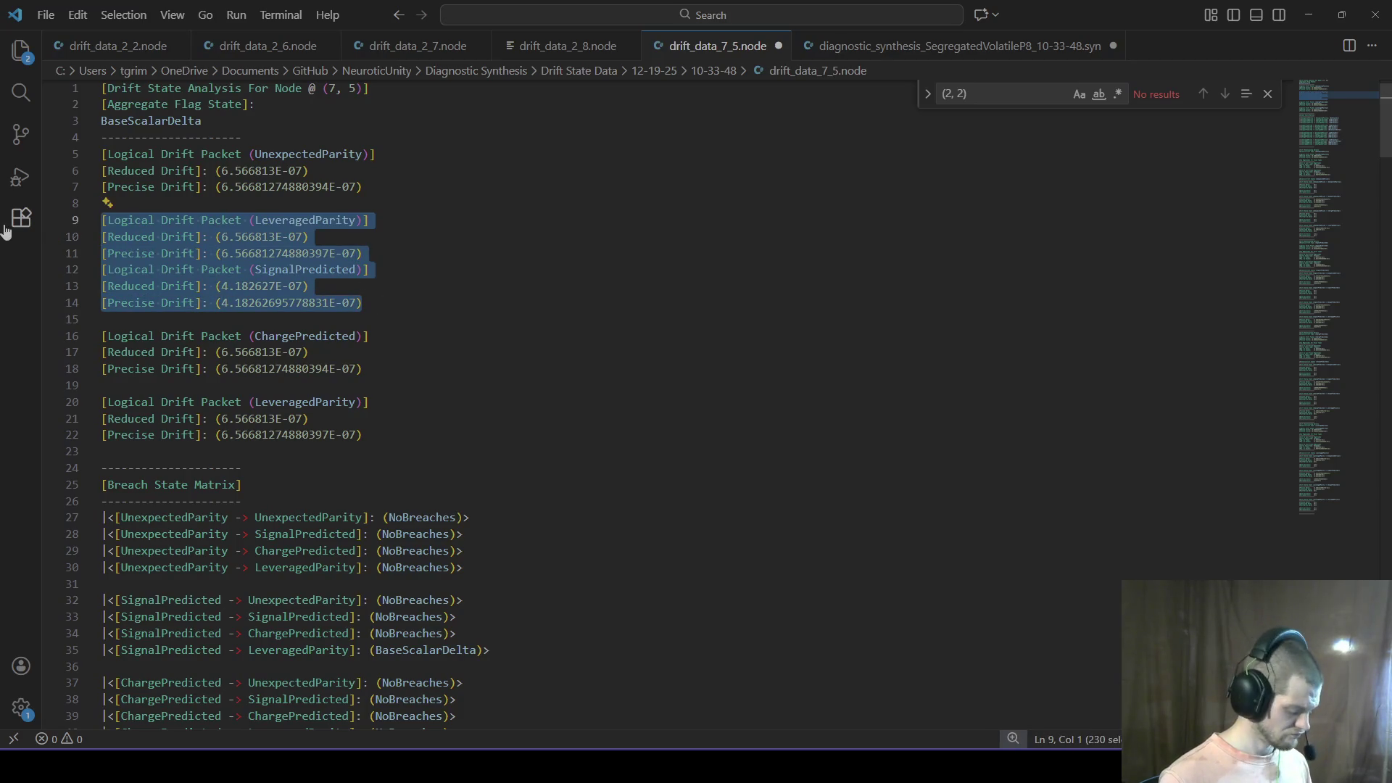
{"action": "key", "text": "alt+Tab"}
{"action": "key", "text": "alt+Tab"}
{"action": "key", "text": "alt+Tab"}
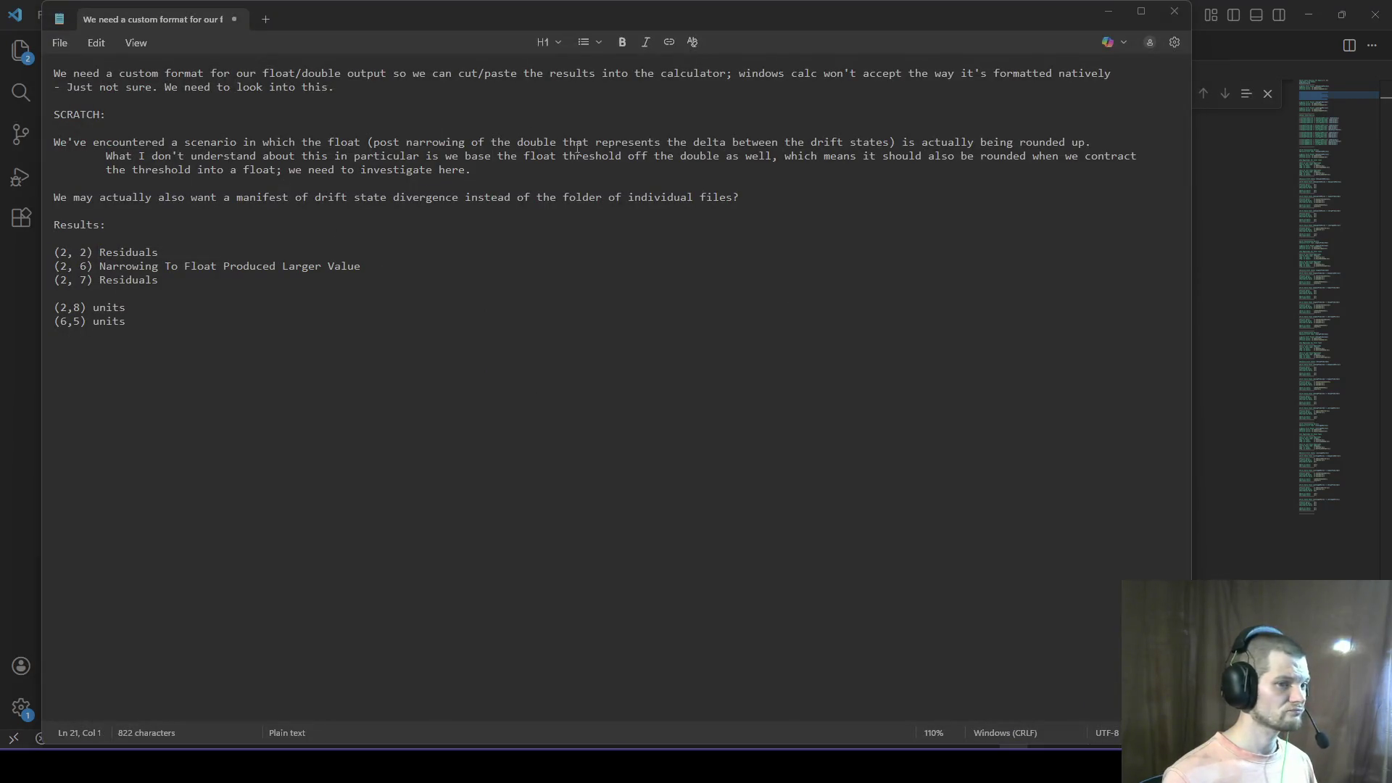
Step: Begin a new entry with '(' on the second line of the (2, 2) Value Over Threshold note
{"action": "key", "text": "alt+Tab"}
{"action": "key", "text": "alt+Tab"}
{"action": "key", "text": "alt+Tab"}
{"action": "key", "text": "alt+Tab"}
{"action": "key", "text": "alt+Tab"}
{"action": "key", "text": "alt+Tab"}
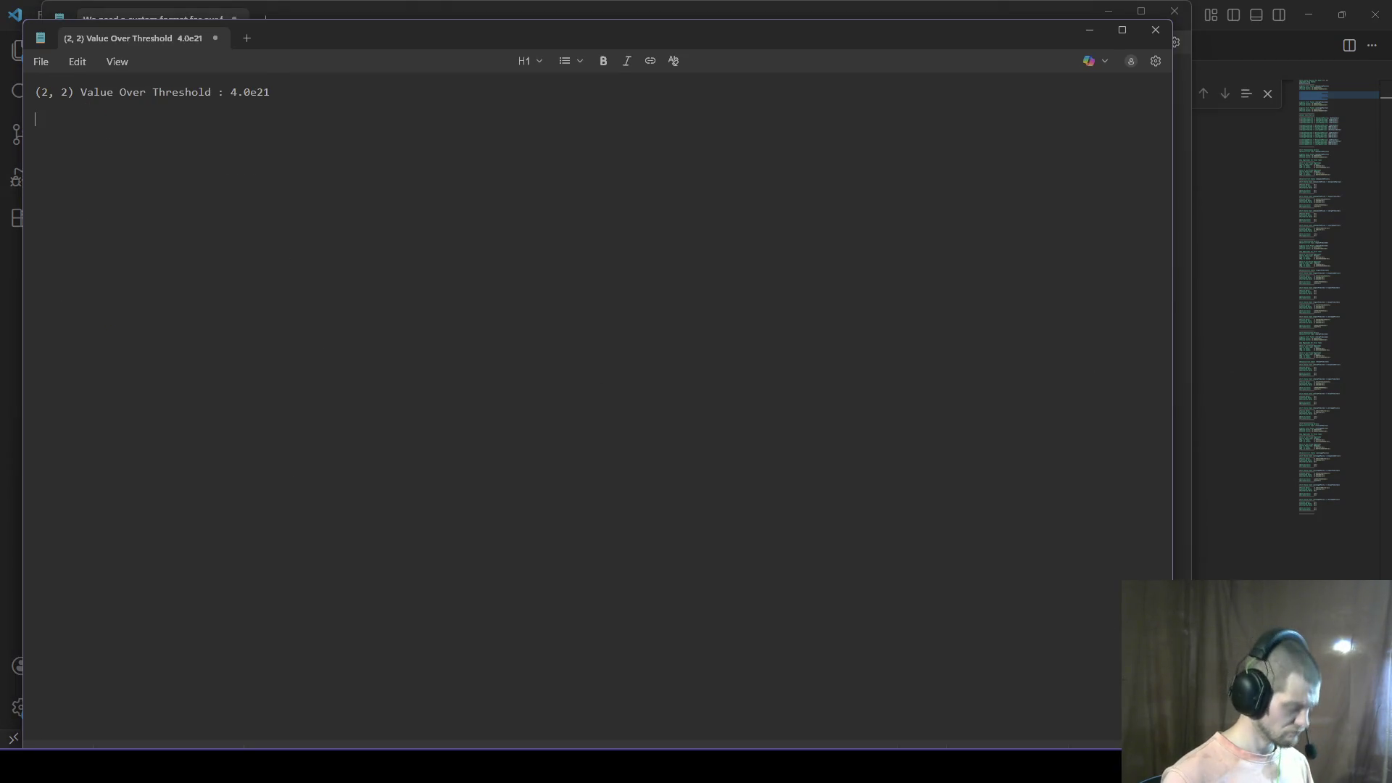
{"action": "type", "text": "("}
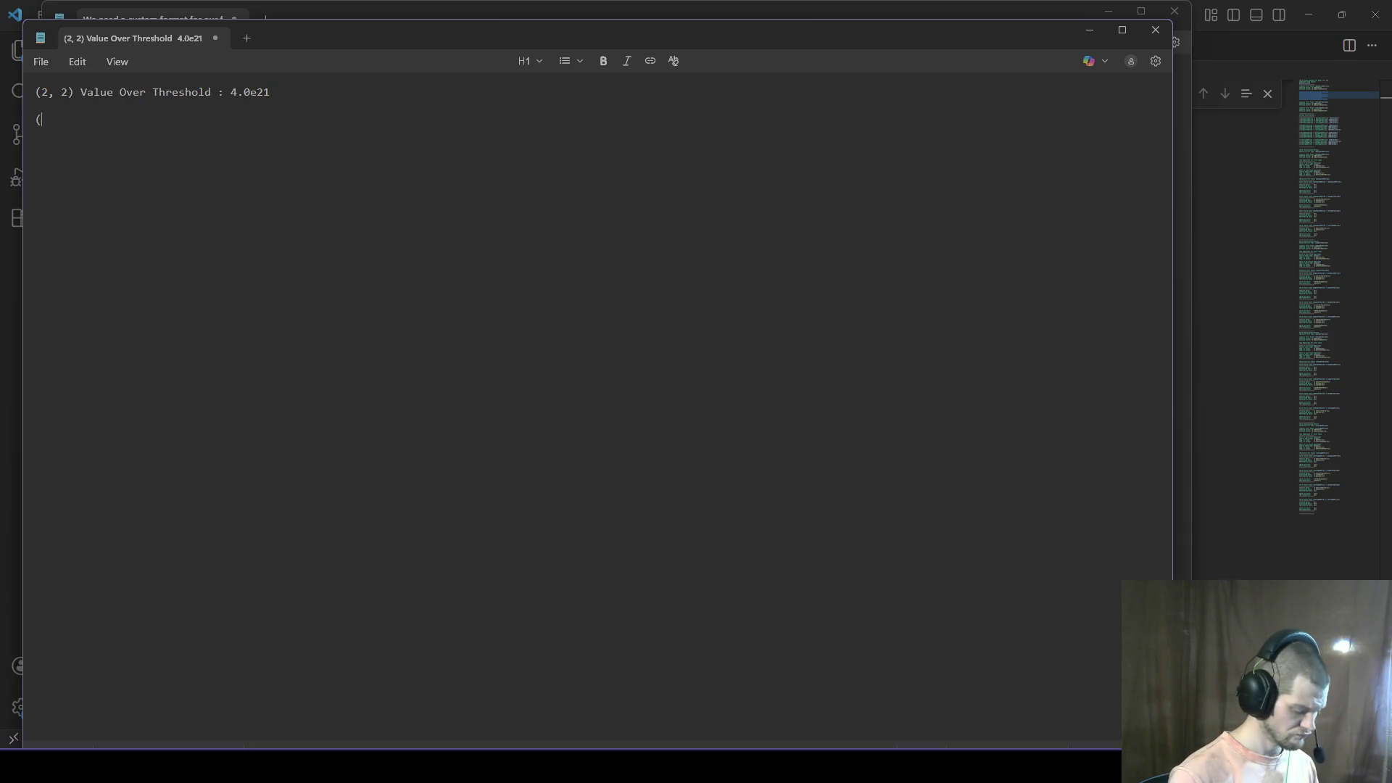
{"action": "key", "text": "alt+Tab"}
{"action": "key", "text": "alt+Tab"}
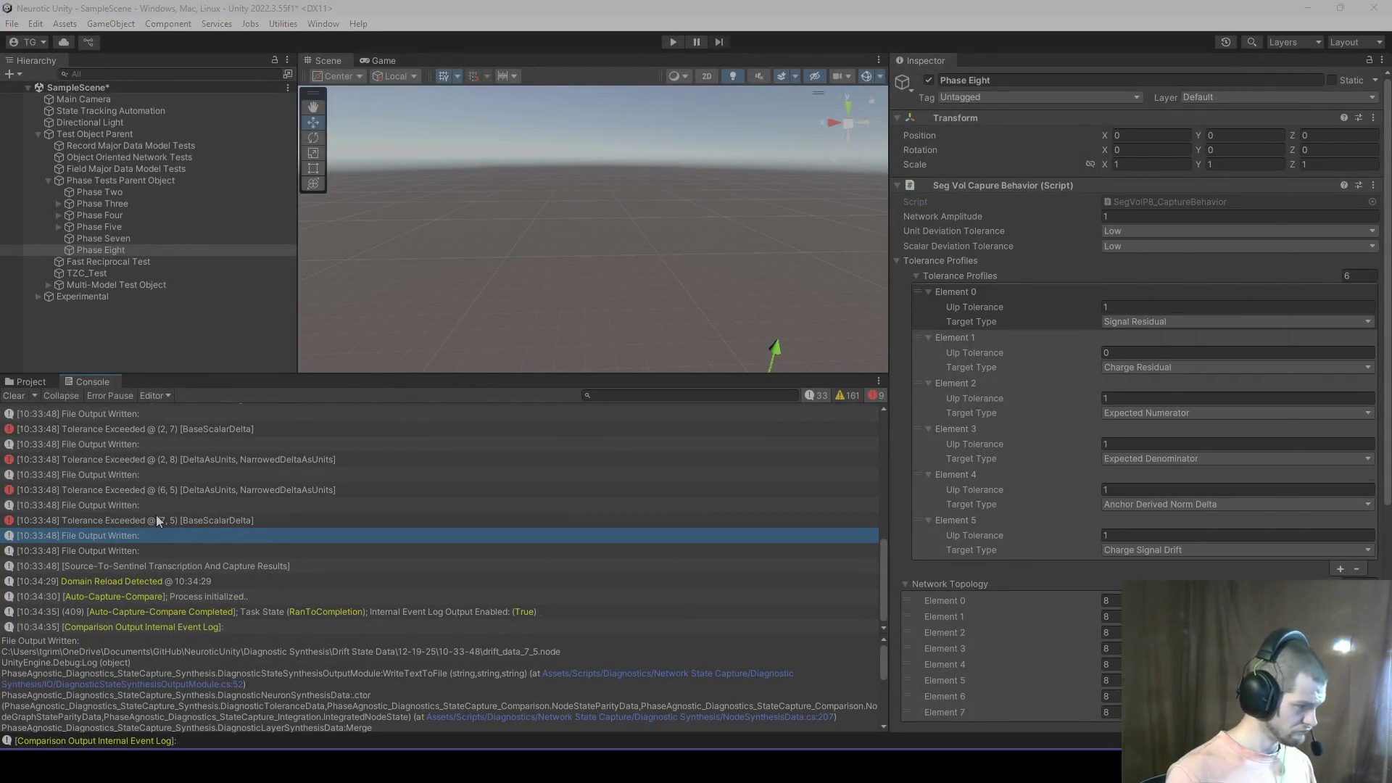
Step: Add '@ (7, 5)' with the pasted packets, deleting LeveragedParity so only SignalPredicted remains
{"action": "key", "text": "alt+Tab"}
{"action": "key", "text": "BackSpace"}
{"action": "type", "text": "@ (7, 5)"}
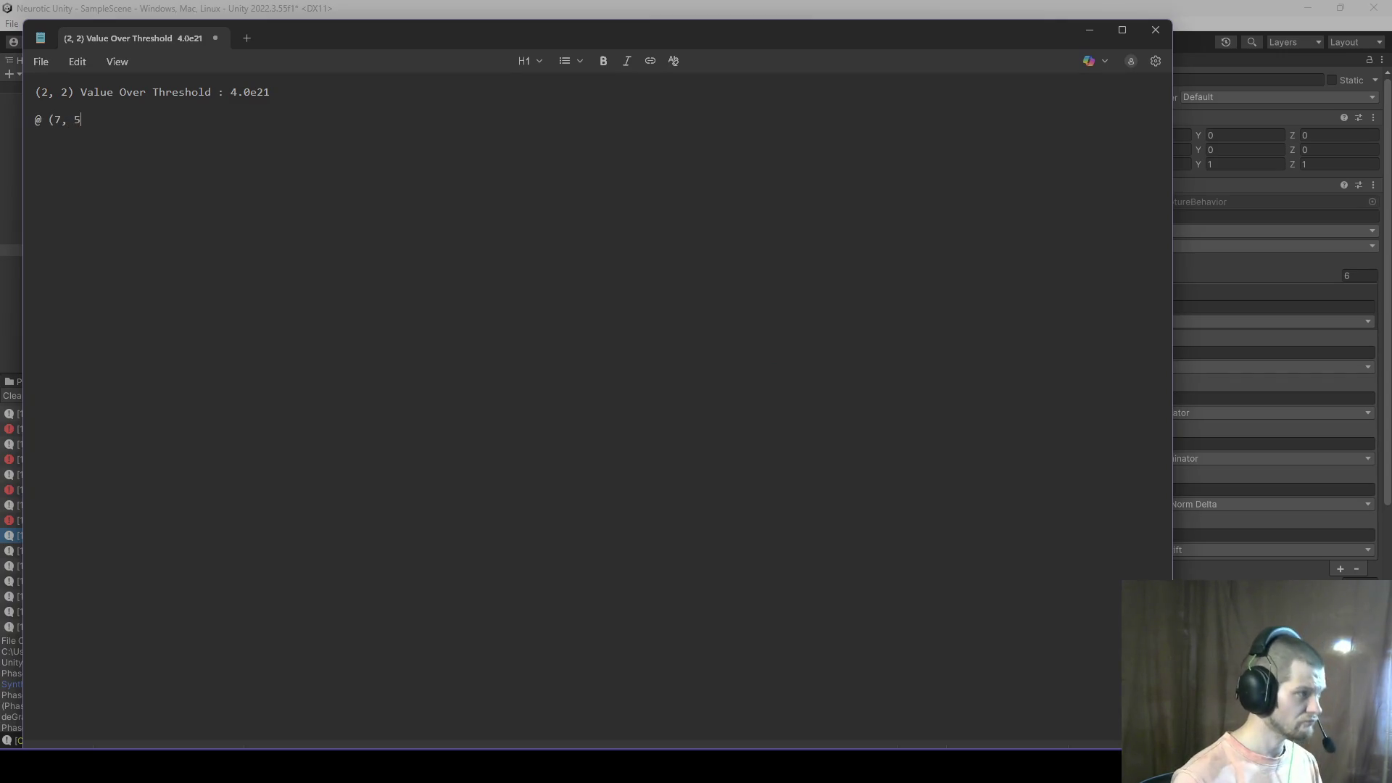
{"action": "key", "text": "ctrl+v"}
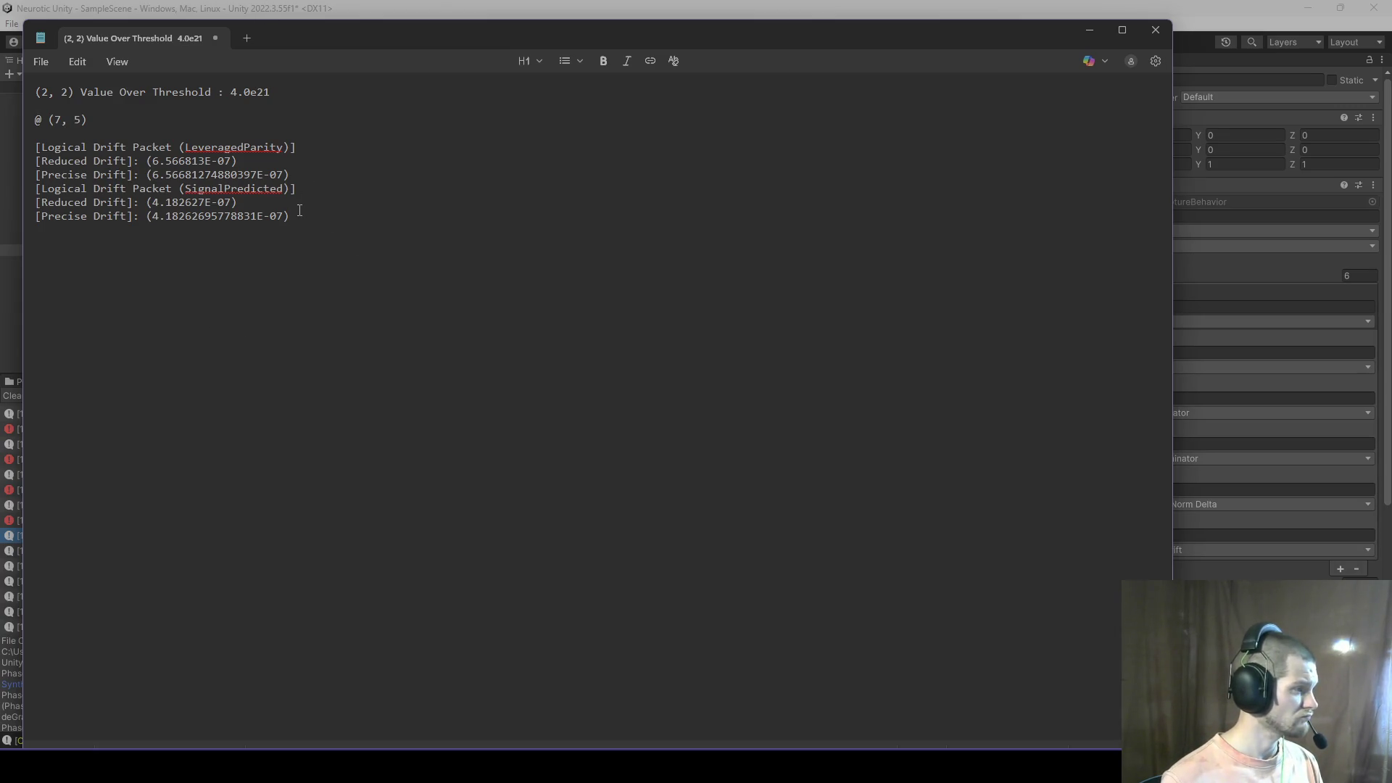
{"action": "key", "text": "shift+Home"}
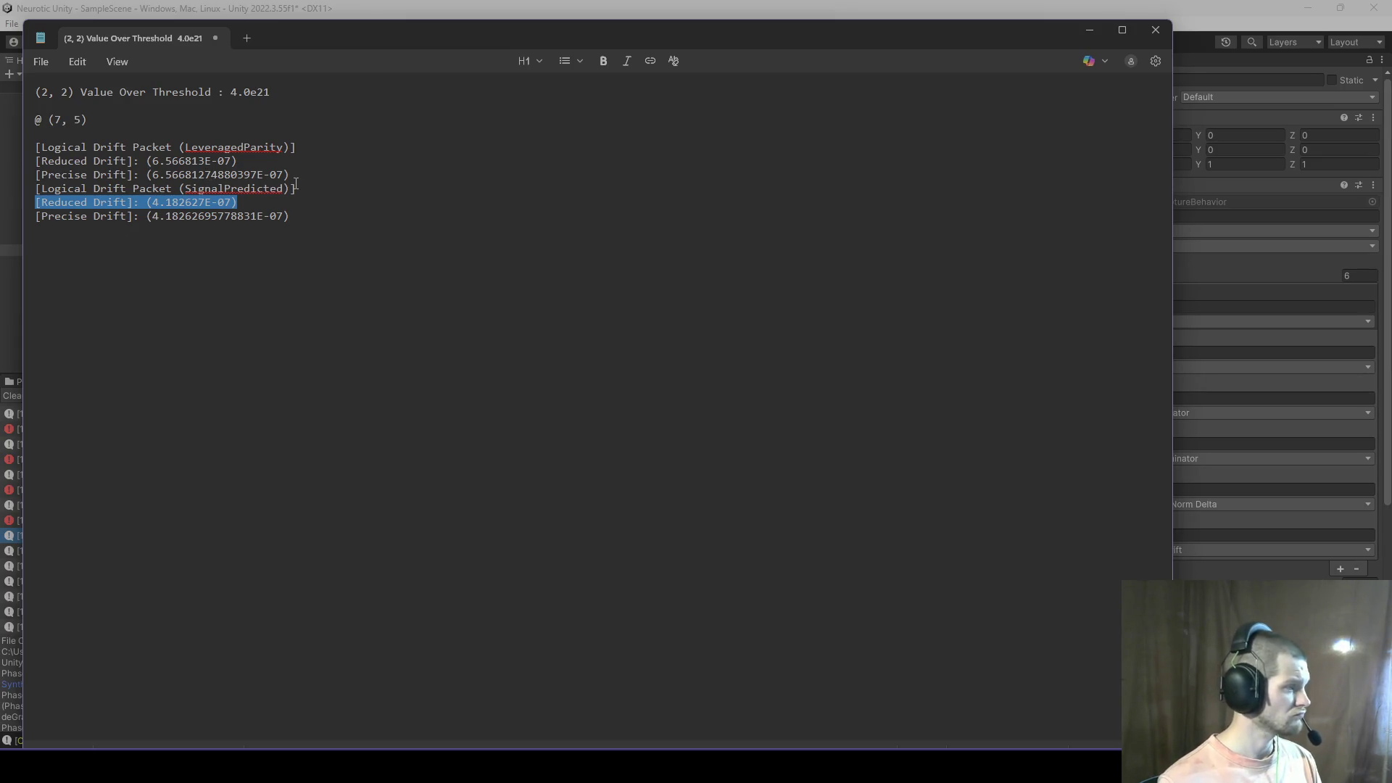
{"action": "left_click", "coordinate": [335, 185]}
{"action": "left_click_drag", "start_coordinate": [344, 178], "coordinate": [29, 147]}
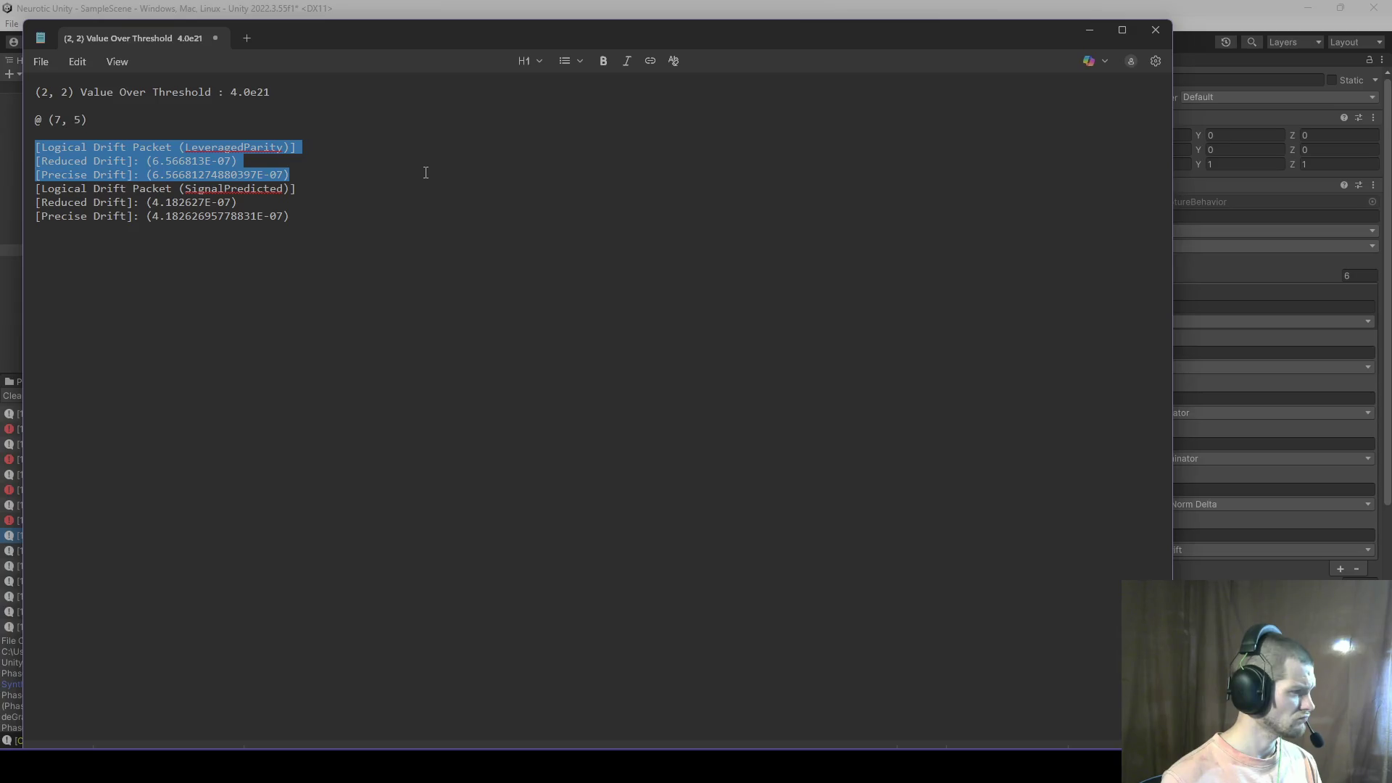
{"action": "key", "text": "BackSpace"}
{"action": "key", "text": "alt+Tab"}
{"action": "key", "text": "Tab"}
{"action": "key", "text": "Tab"}
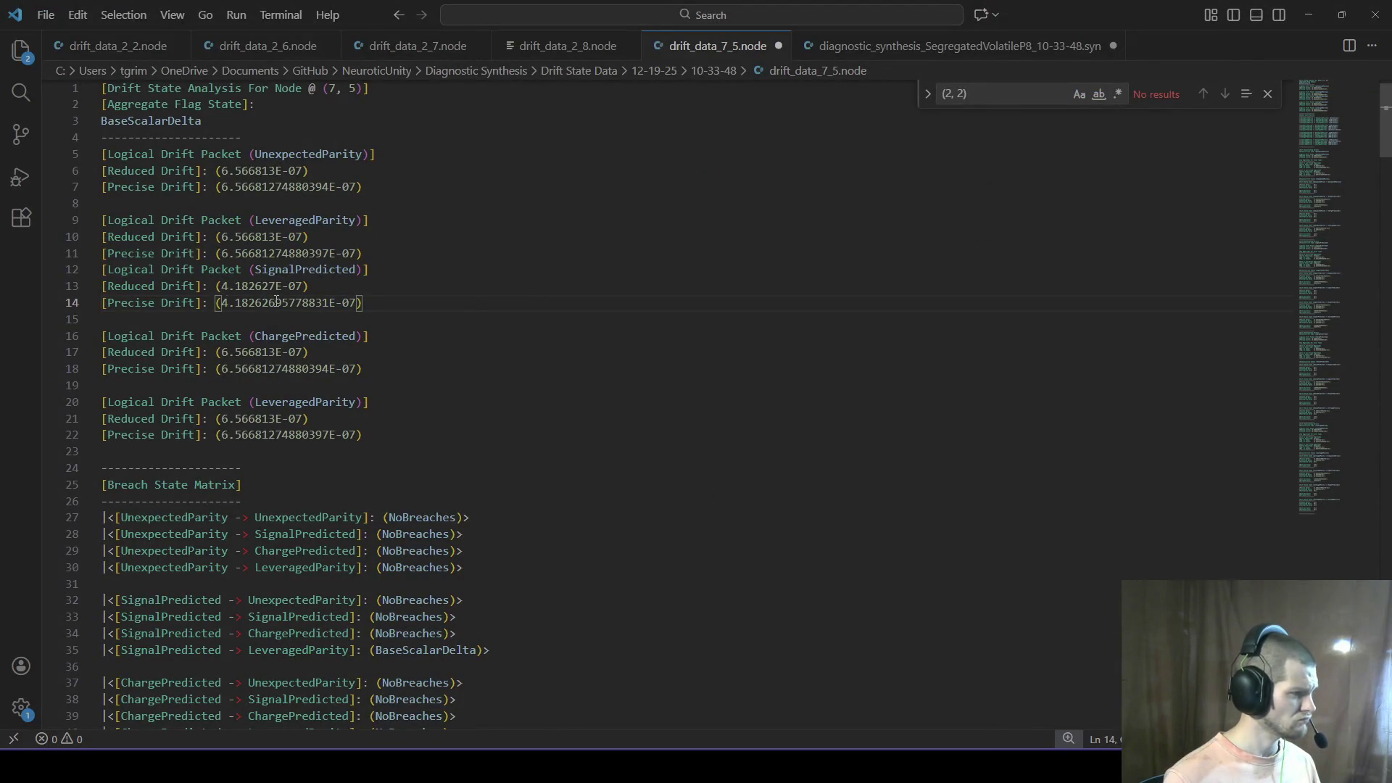
Step: Copy the UnexpectedParity and LeveragedParity packets from lines 5–11 of drift_data_7_5.node
{"action": "mouse_move", "coordinate": [405, 255]}
{"action": "left_mouse_down"}
{"action": "mouse_move", "coordinate": [217, 218]}
{"action": "mouse_move", "coordinate": [29, 155]}
{"action": "left_mouse_up"}
{"action": "left_click", "coordinate": [21, 138]}
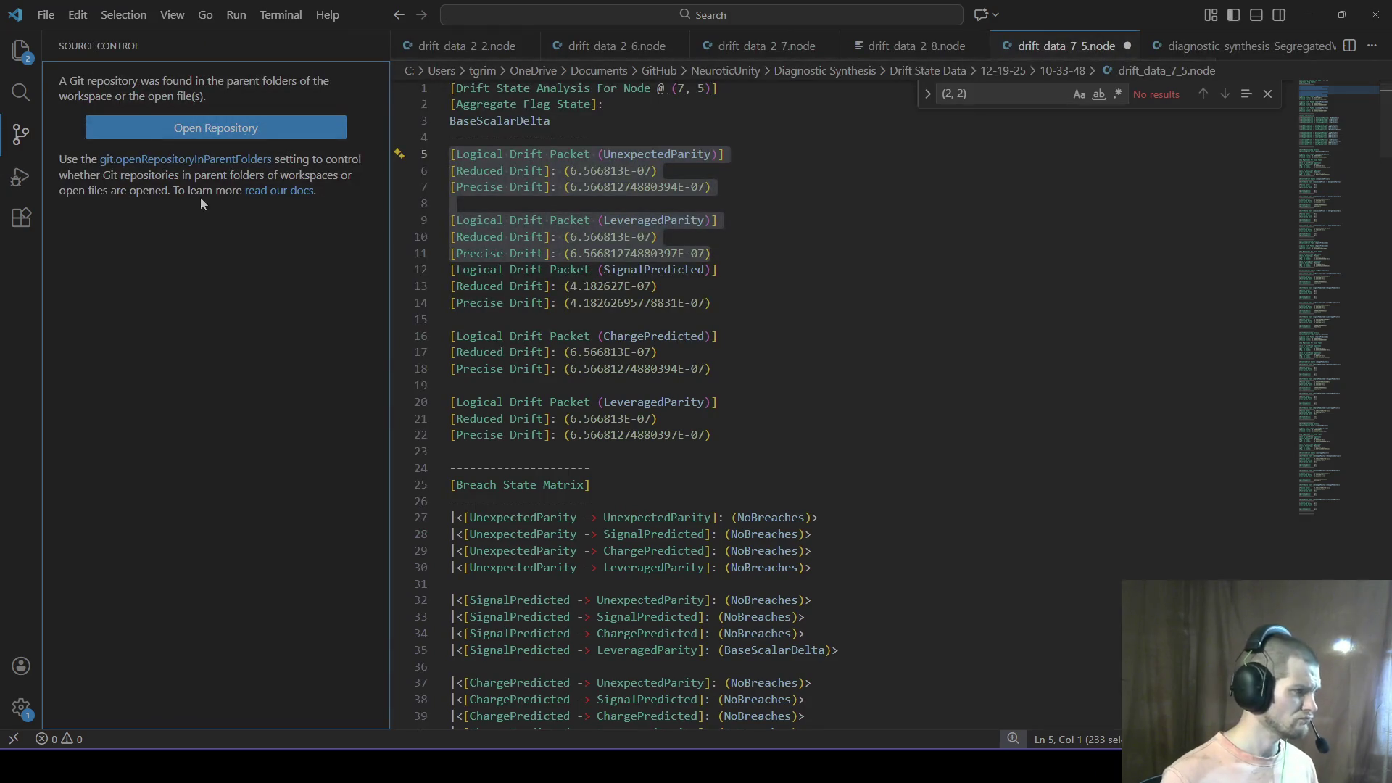
{"action": "key", "text": "alt+Tab"}
{"action": "key", "text": "alt+Tab"}
{"action": "left_click", "coordinate": [21, 52]}
{"action": "left_click", "coordinate": [31, 62]}
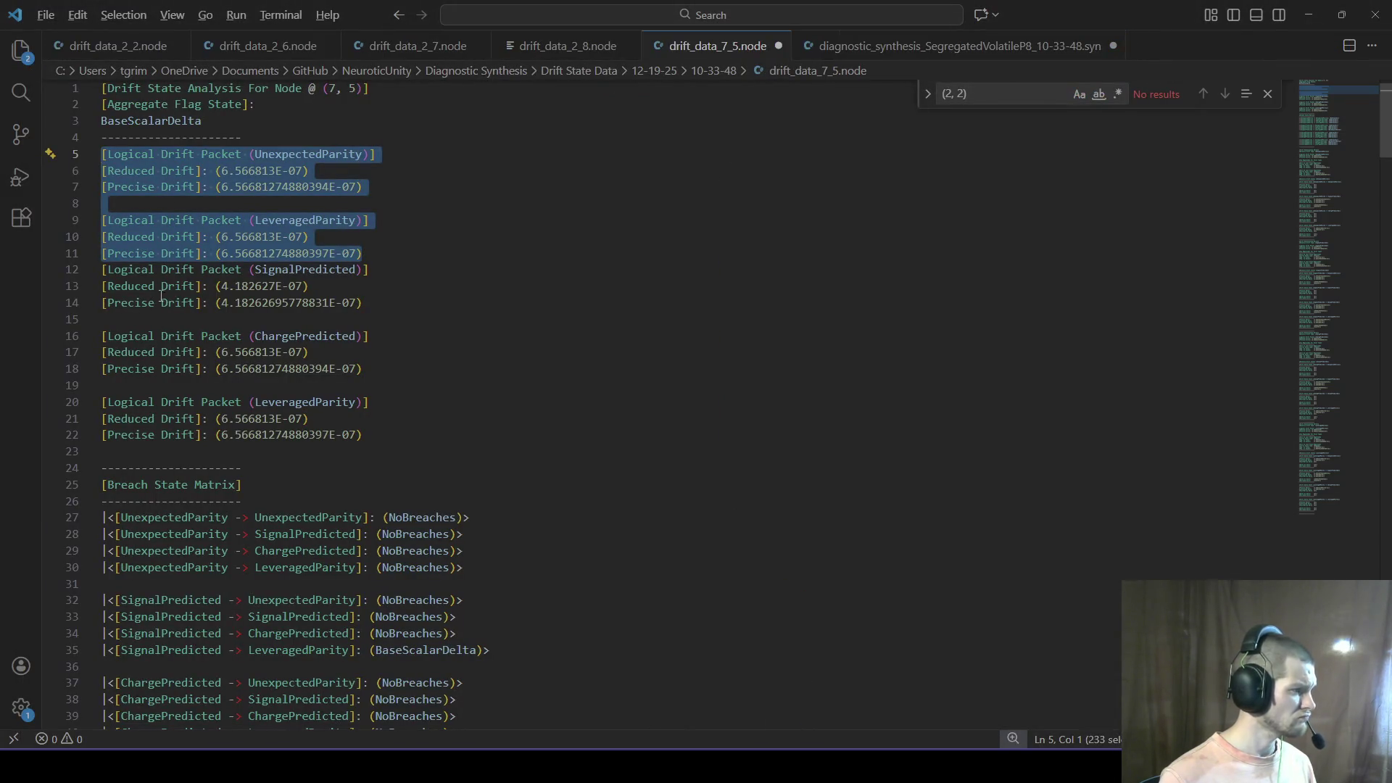
{"action": "left_click", "coordinate": [371, 239]}
{"action": "mouse_move", "coordinate": [370, 254]}
{"action": "left_mouse_down"}
{"action": "mouse_move", "coordinate": [102, 173]}
{"action": "mouse_move", "coordinate": [2, 163]}
{"action": "left_mouse_up"}
{"action": "key", "text": "ctrl+c"}
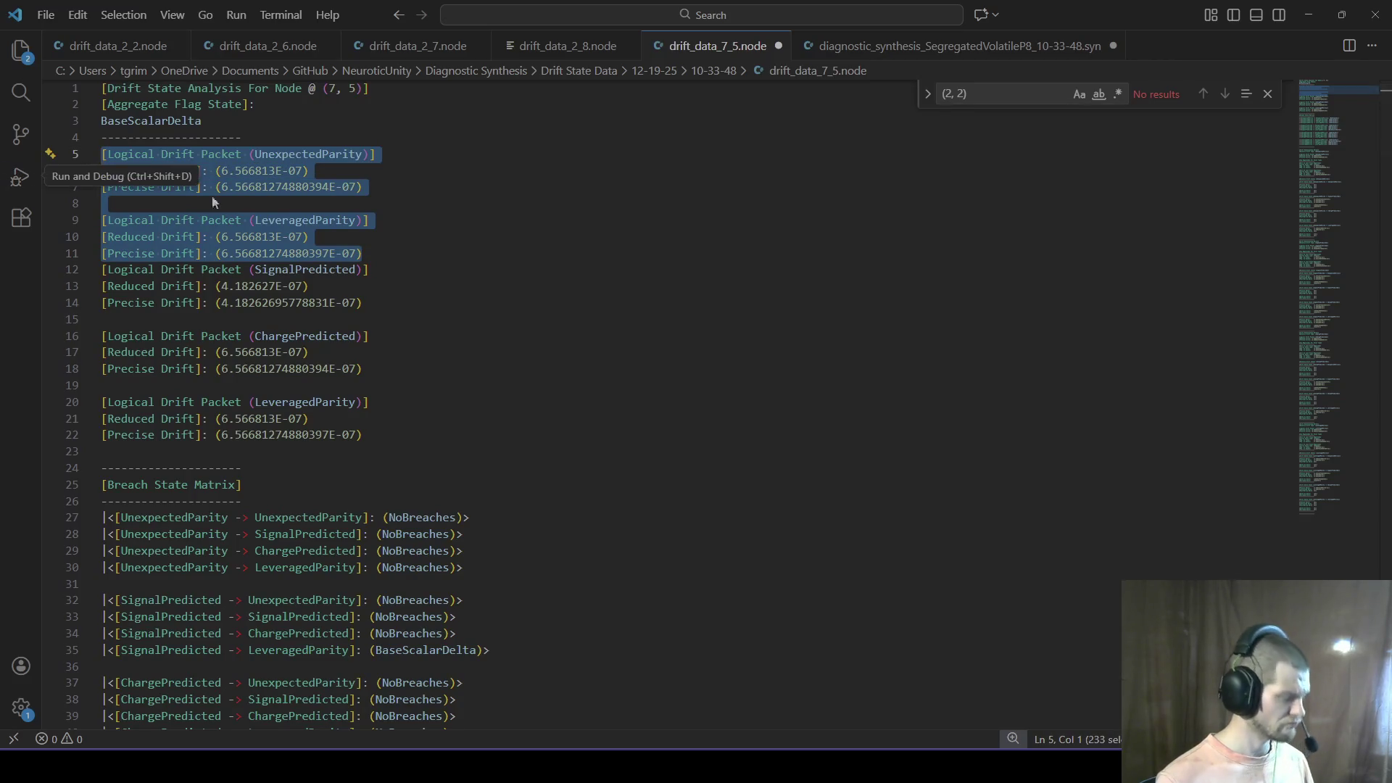
Step: Replace the SignalPredicted packet under @ (7, 5) with them and select the six lines
{"action": "key", "text": "alt+Tab"}
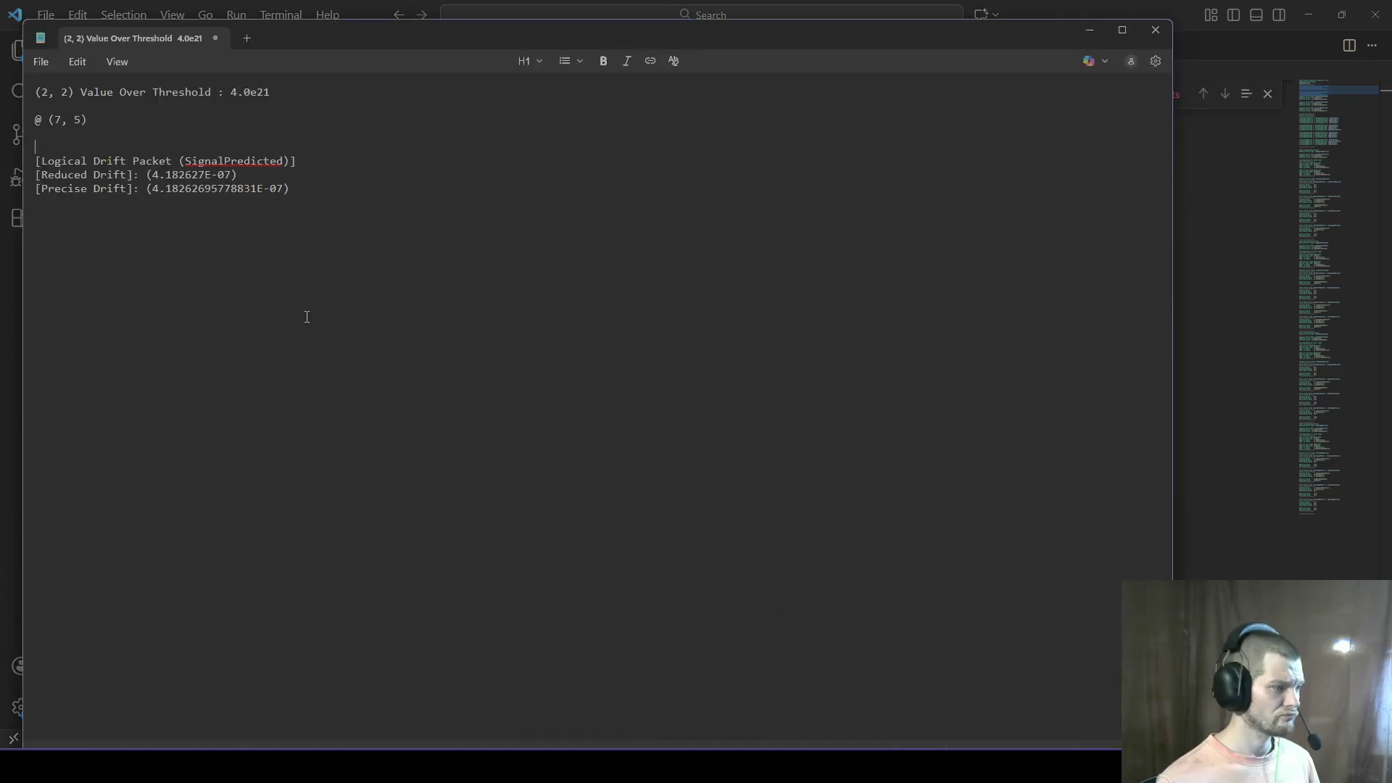
{"action": "mouse_move", "coordinate": [398, 206]}
{"action": "left_mouse_down"}
{"action": "mouse_move", "coordinate": [3, 161]}
{"action": "mouse_move", "coordinate": [3, 175]}
{"action": "mouse_move", "coordinate": [2, 161]}
{"action": "left_mouse_up"}
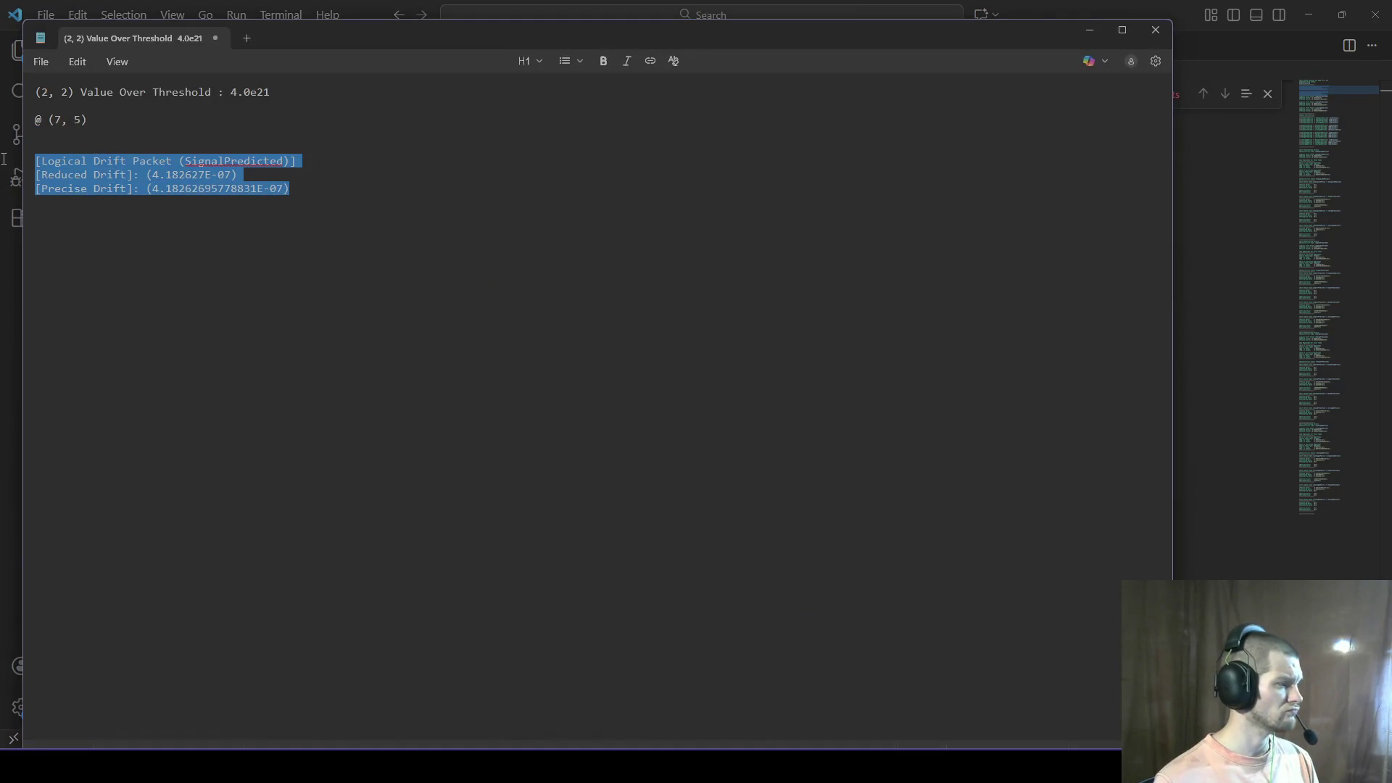
{"action": "key", "text": "BackSpace"}
{"action": "key", "text": "ctrl+v"}
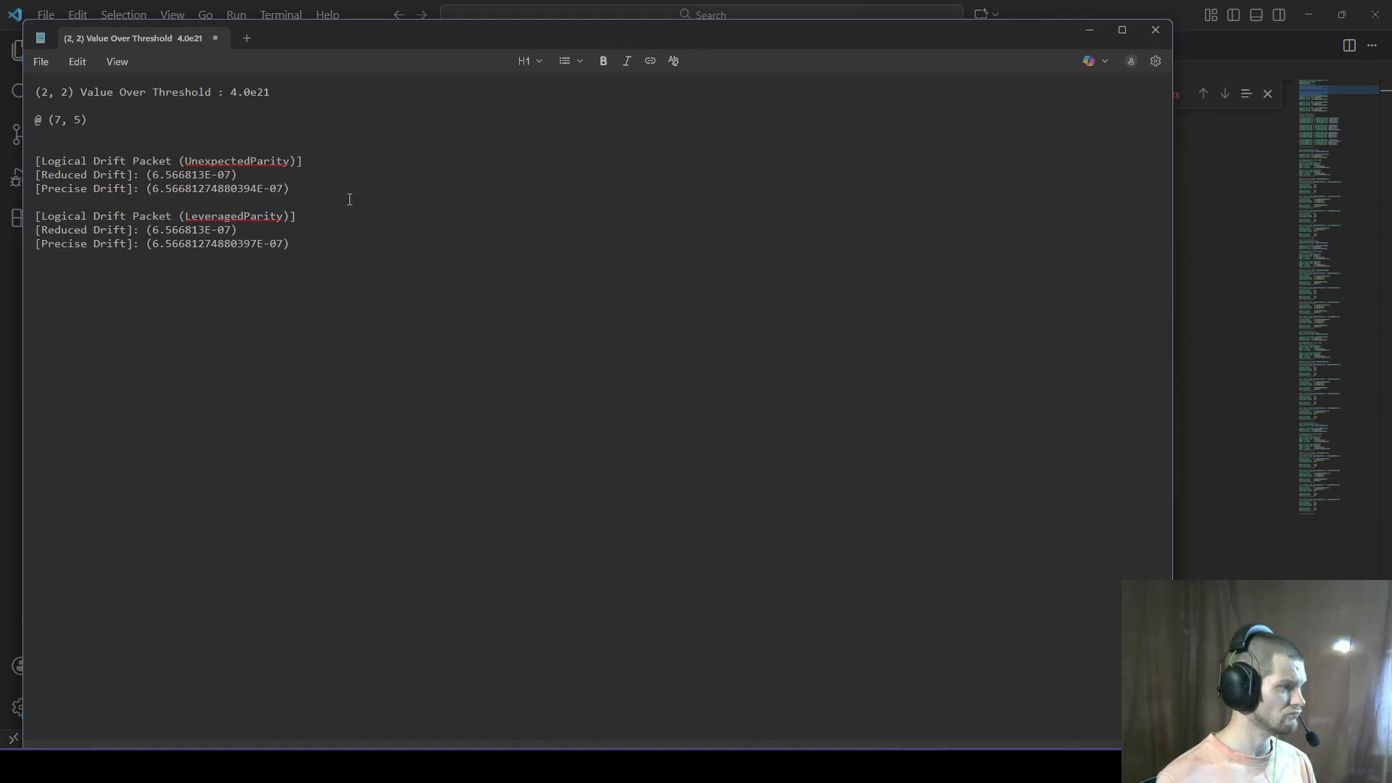
{"action": "mouse_move", "coordinate": [310, 255]}
{"action": "left_mouse_down"}
{"action": "mouse_move", "coordinate": [3, 156]}
{"action": "mouse_move", "coordinate": [6, 166]}
{"action": "left_mouse_up"}
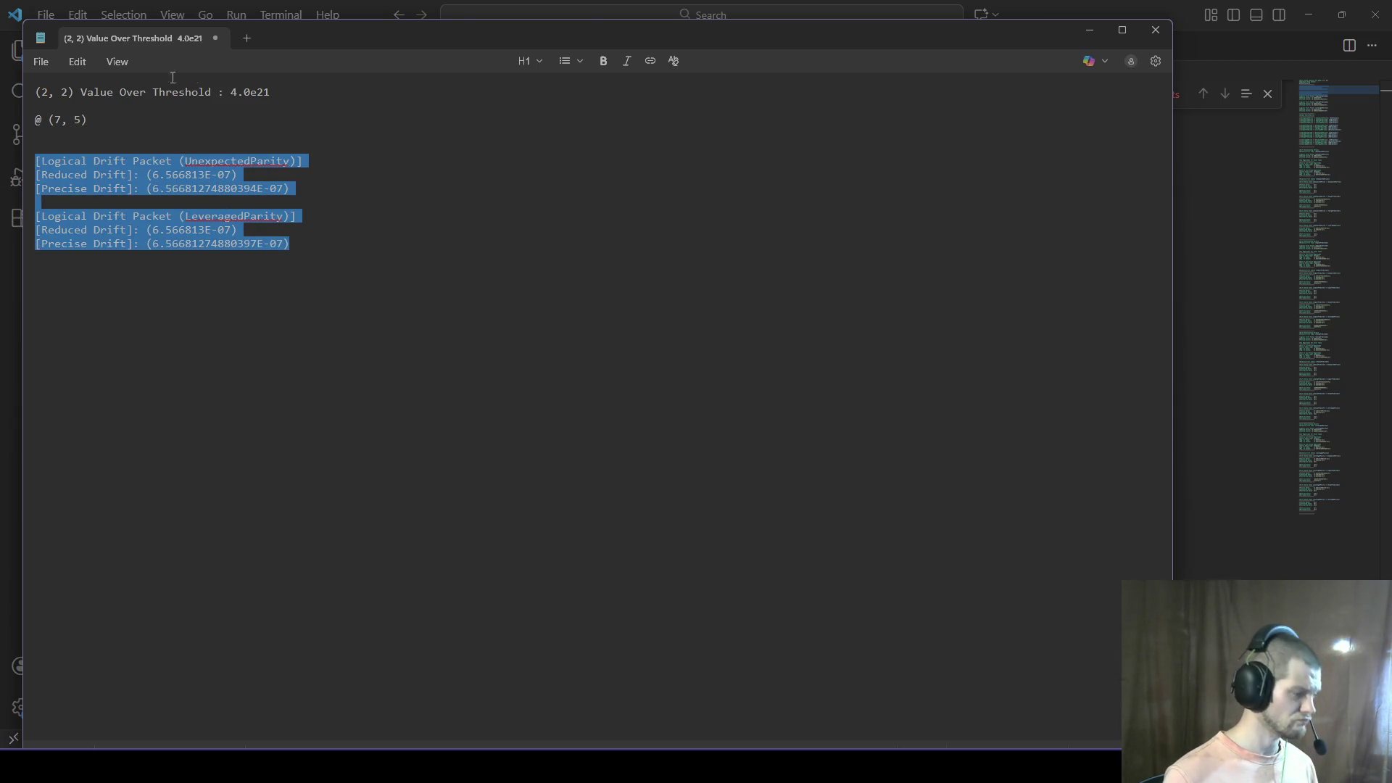
{"action": "key", "text": "alt+Tab"}
{"action": "key", "text": "alt+Tab"}
{"action": "key", "text": "alt+Tab"}
{"action": "key", "text": "alt+Tab"}
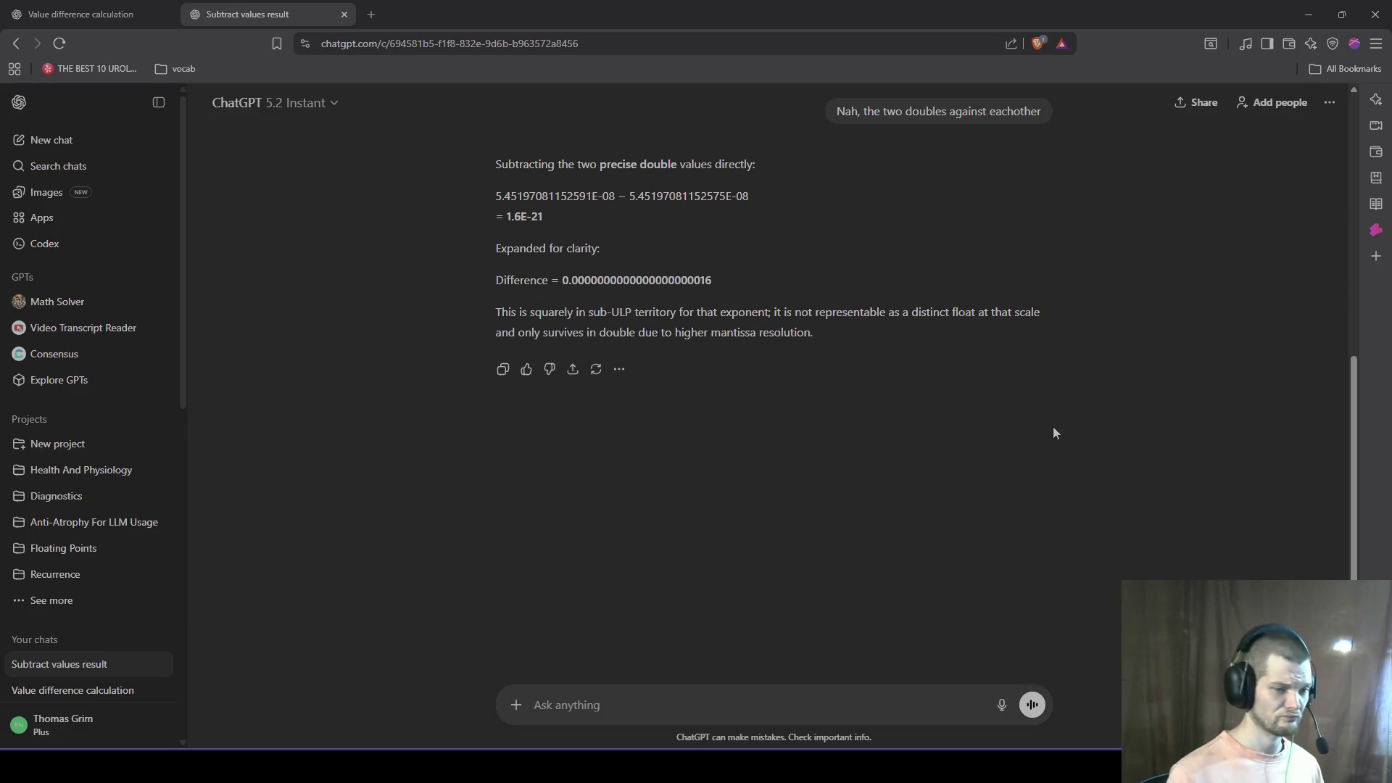
Step: Send ChatGPT 'Okay these, diff the doubles:' with the two drift packets pasted below
{"action": "type", "text": "Okay thes,"}
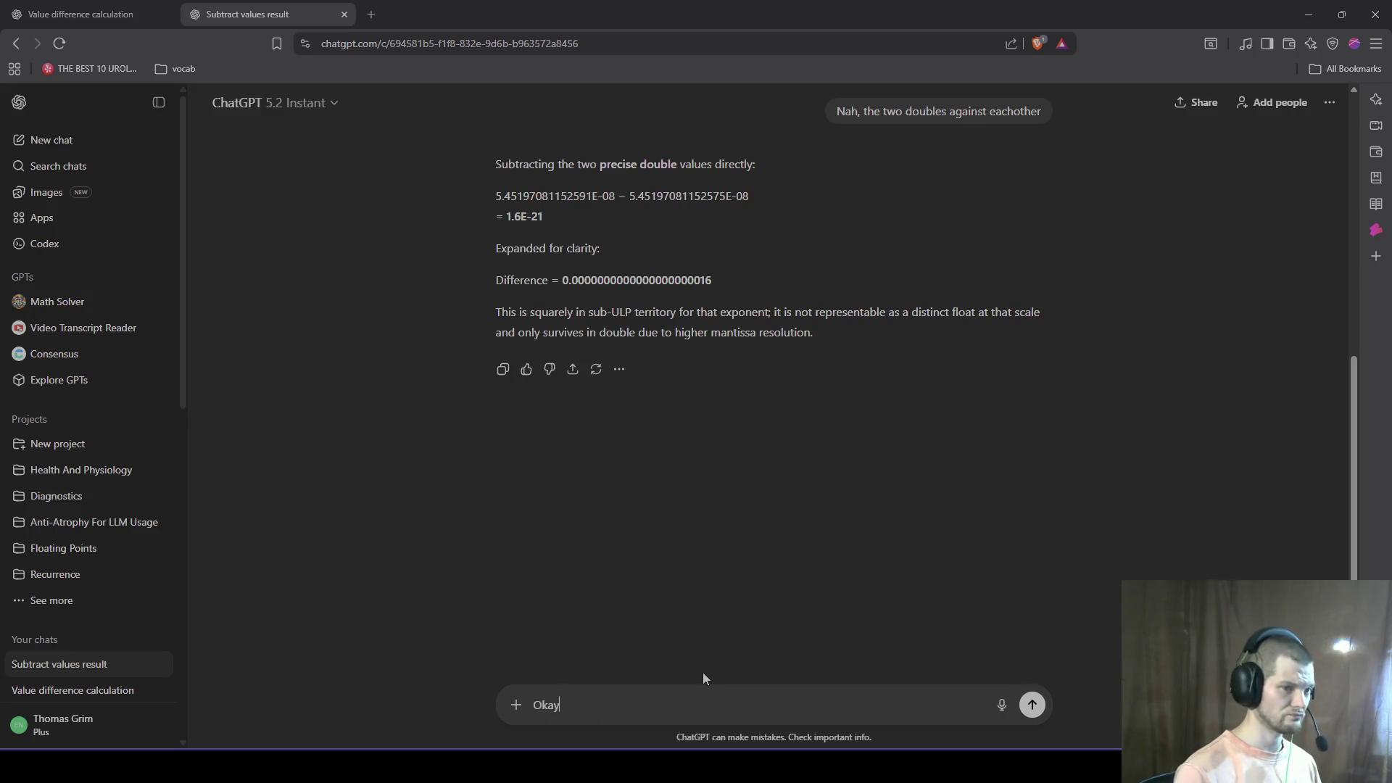
{"action": "key", "text": "BackSpace"}
{"action": "type", "text": "e, diff "}
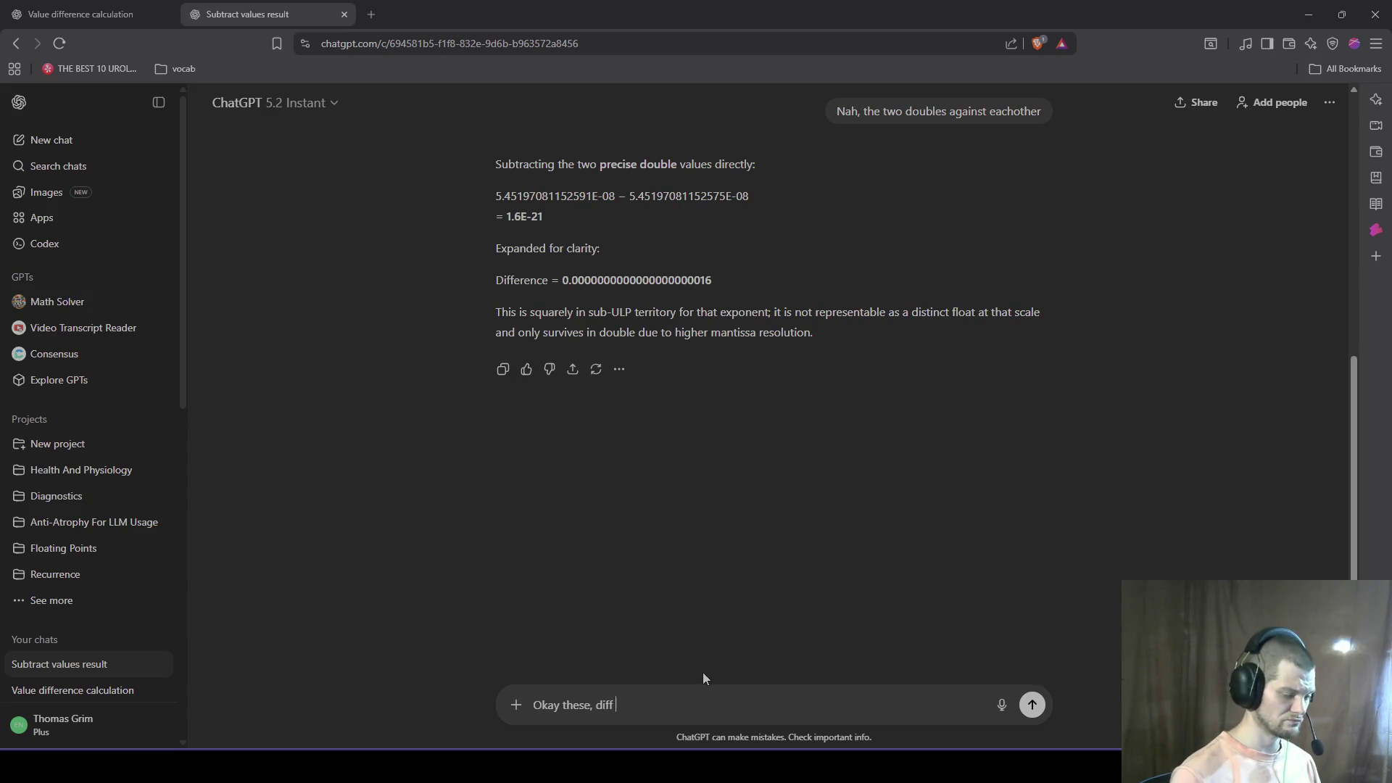
{"action": "type", "text": "the doubles:"}
{"action": "key", "text": "shift+Return"}
{"action": "key", "text": "shift+Return"}
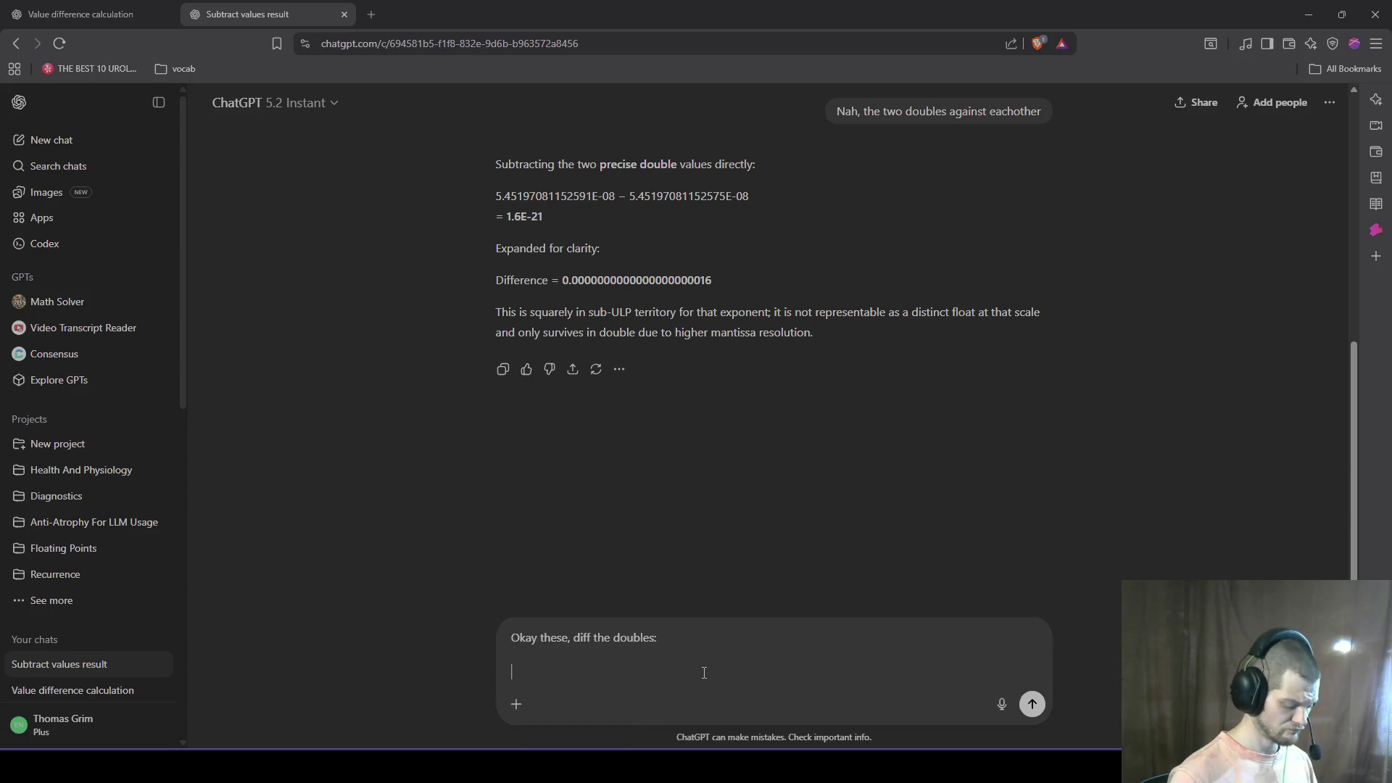
{"action": "key", "text": "ctrl+v"}
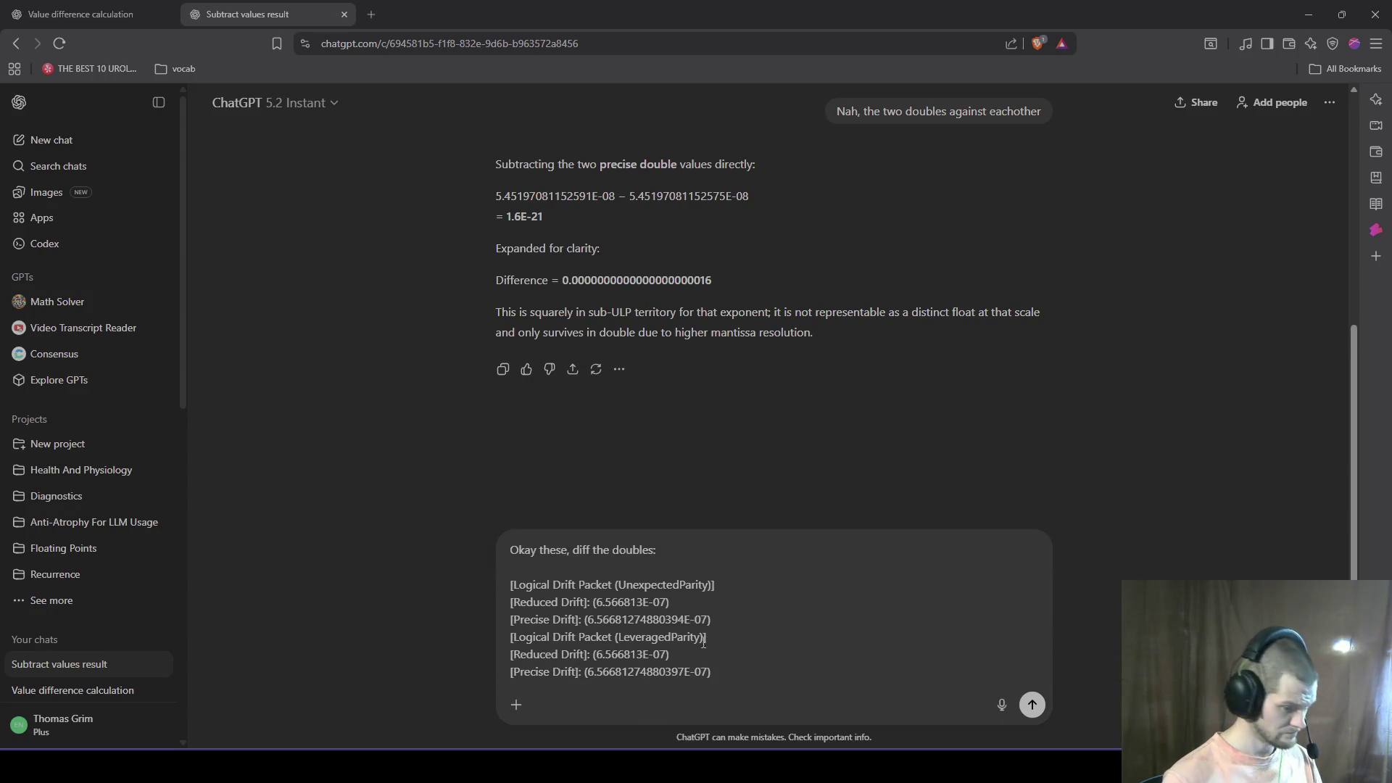
{"action": "key", "text": "Return"}
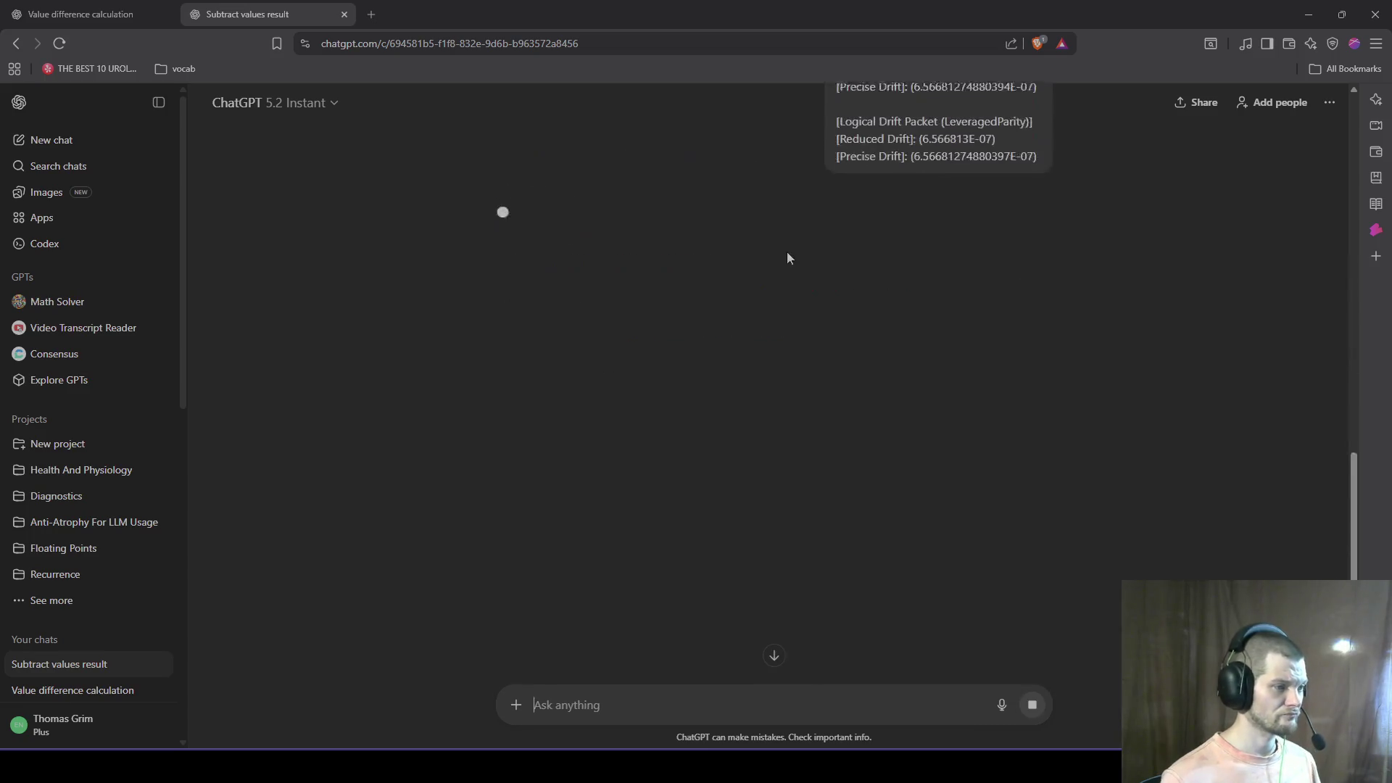
Step: Review the 1.6E-21 Difference answer, then begin a Notepad line 'The question comes to'
{"action": "scroll", "coordinate": [798, 296], "scroll_direction": "up", "scroll_amount": 5}
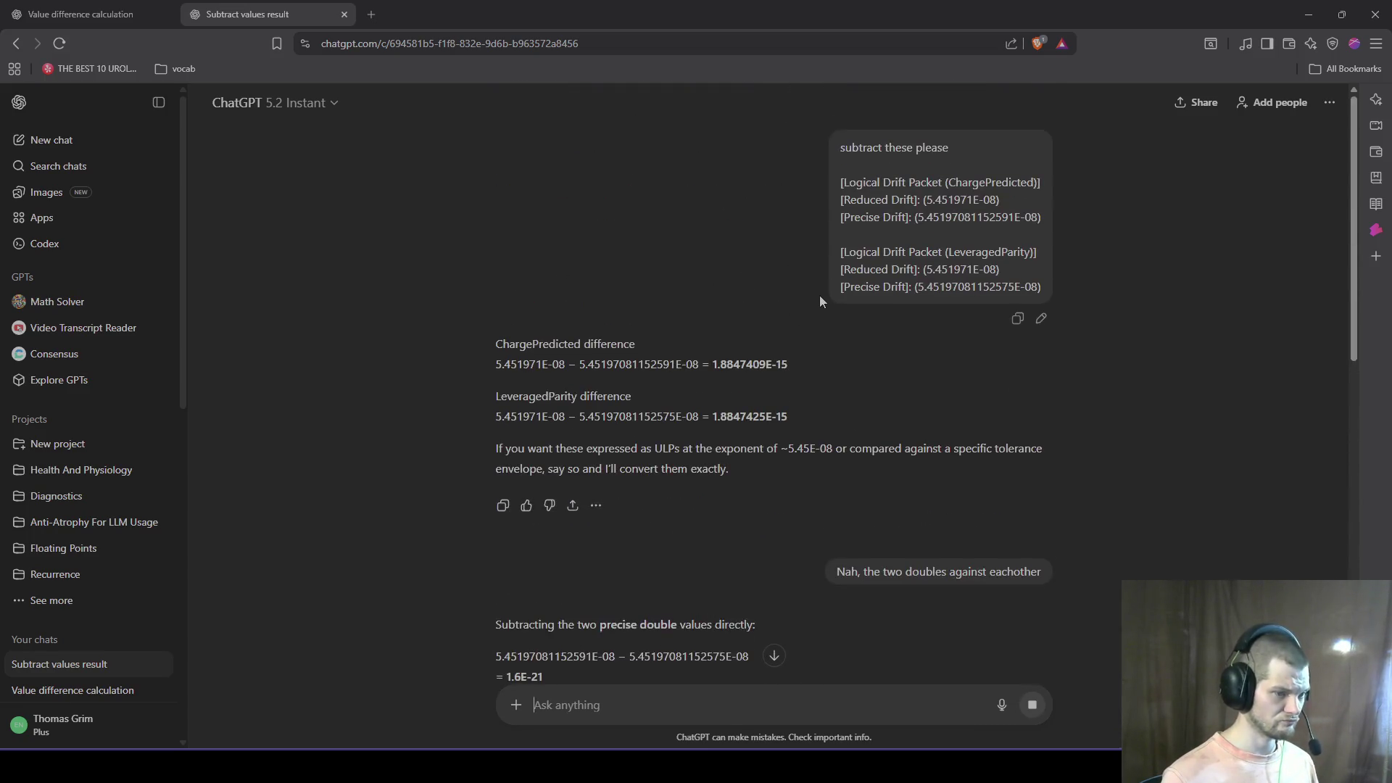
{"action": "scroll", "coordinate": [882, 316], "scroll_direction": "down", "scroll_amount": 4}
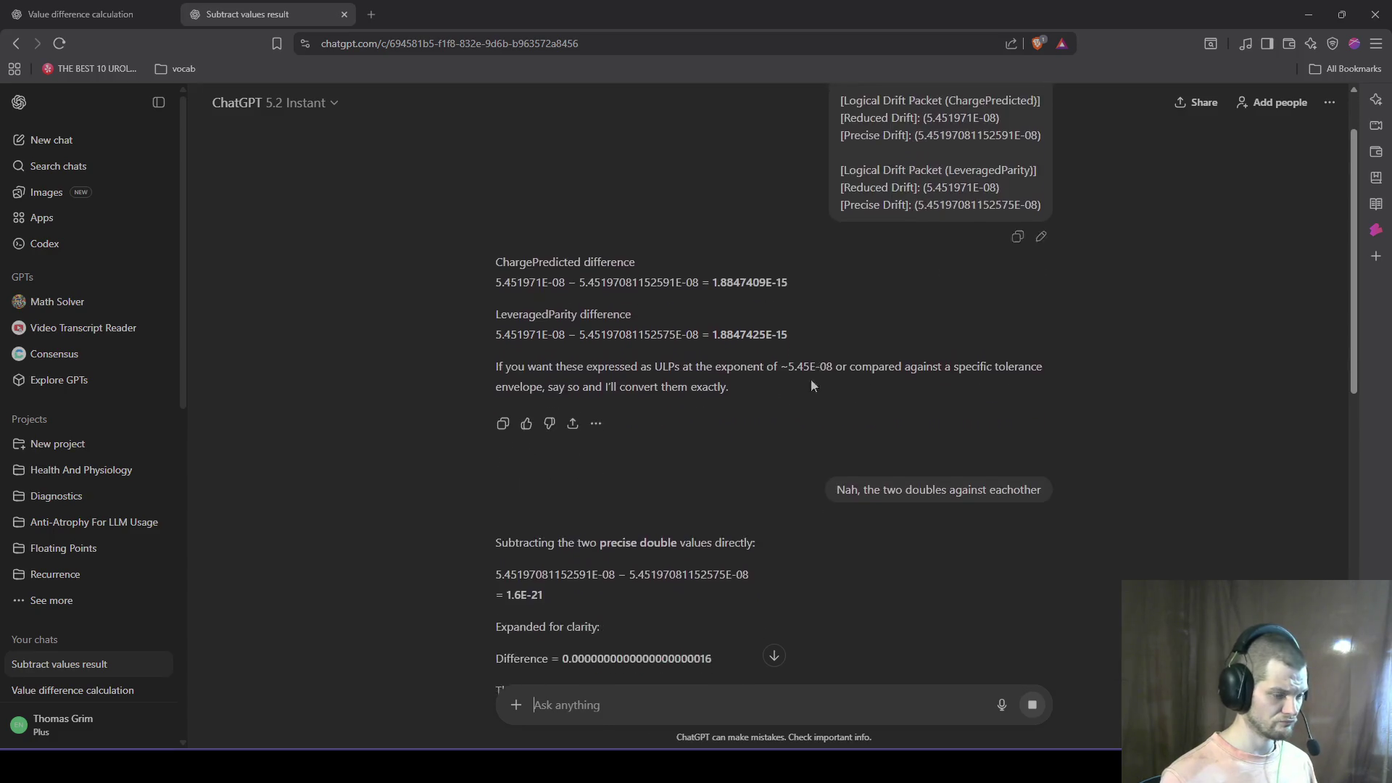
{"action": "left_click_drag", "start_coordinate": [746, 449], "coordinate": [463, 459]}
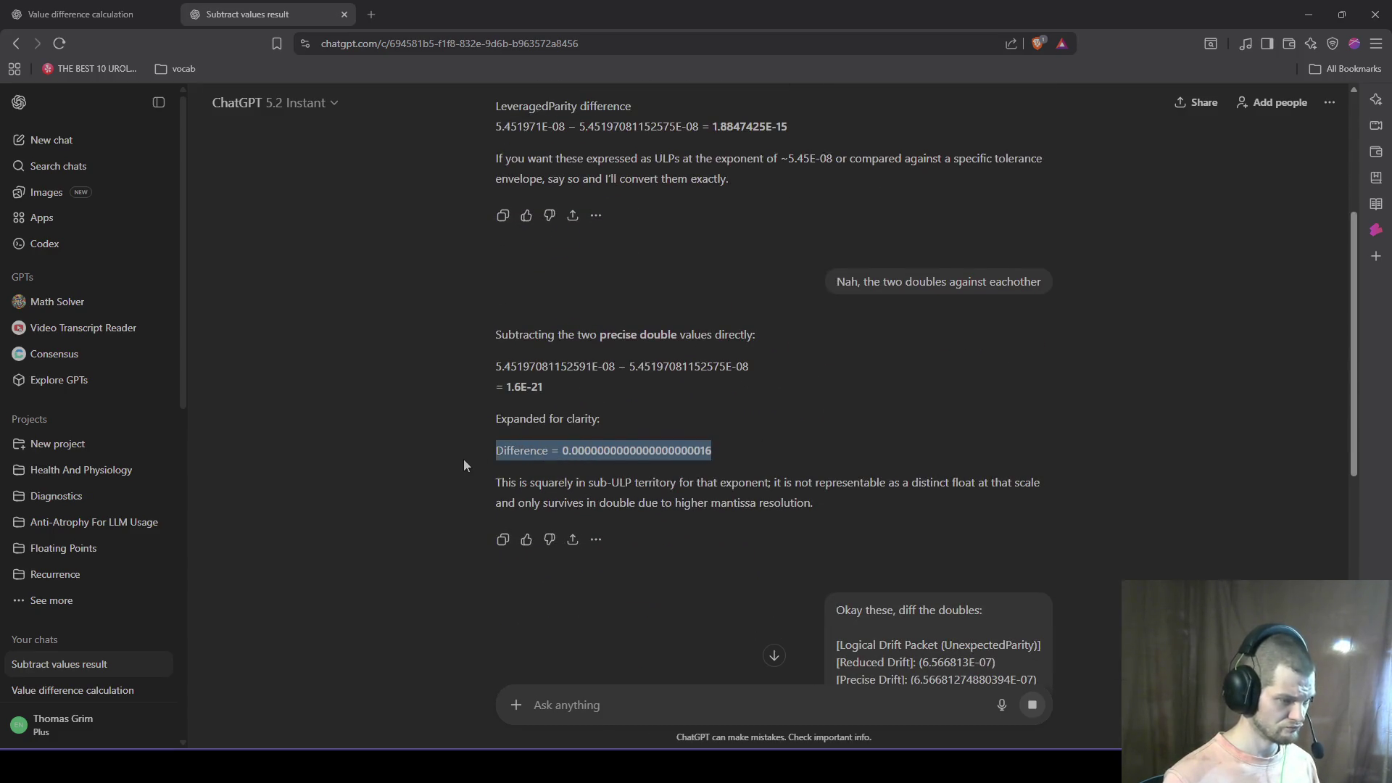
{"action": "triple_click", "coordinate": [460, 457]}
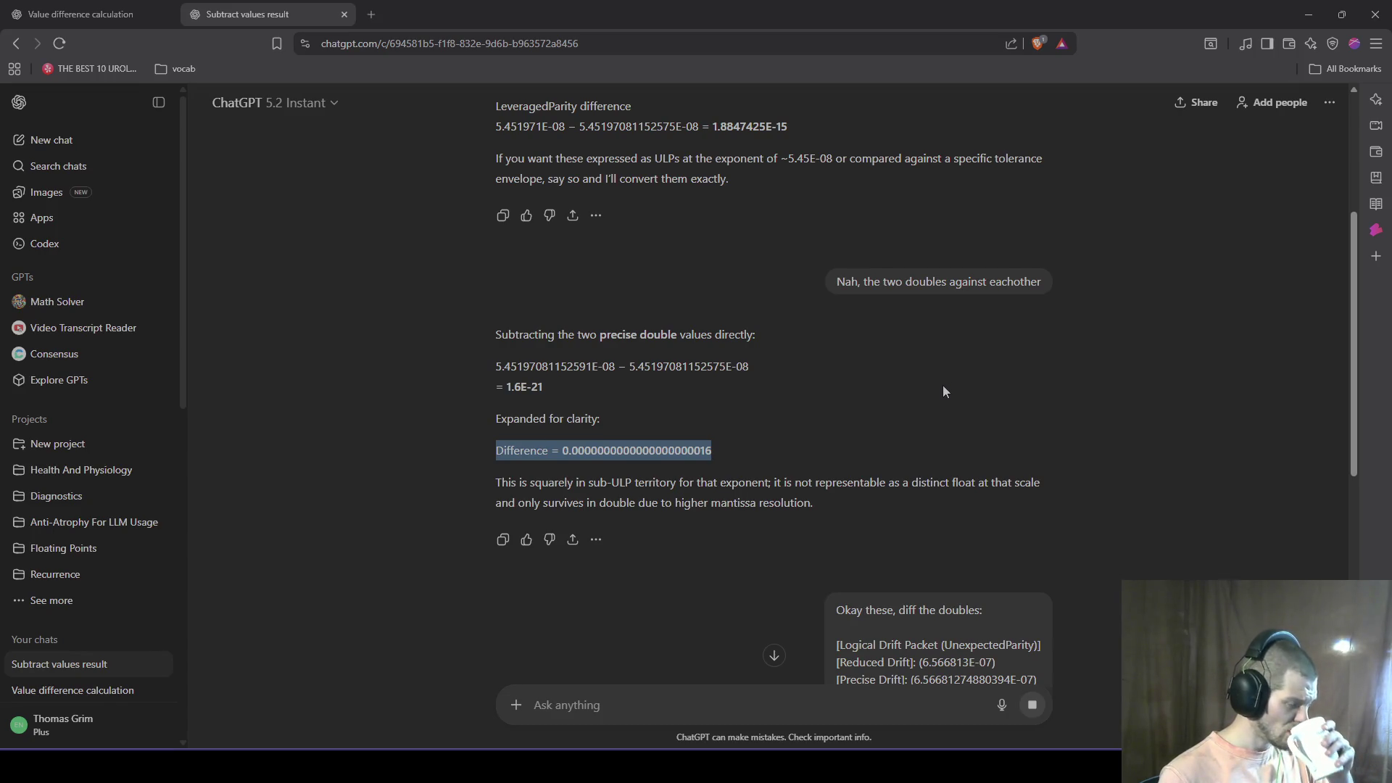
{"action": "left_click", "coordinate": [737, 400]}
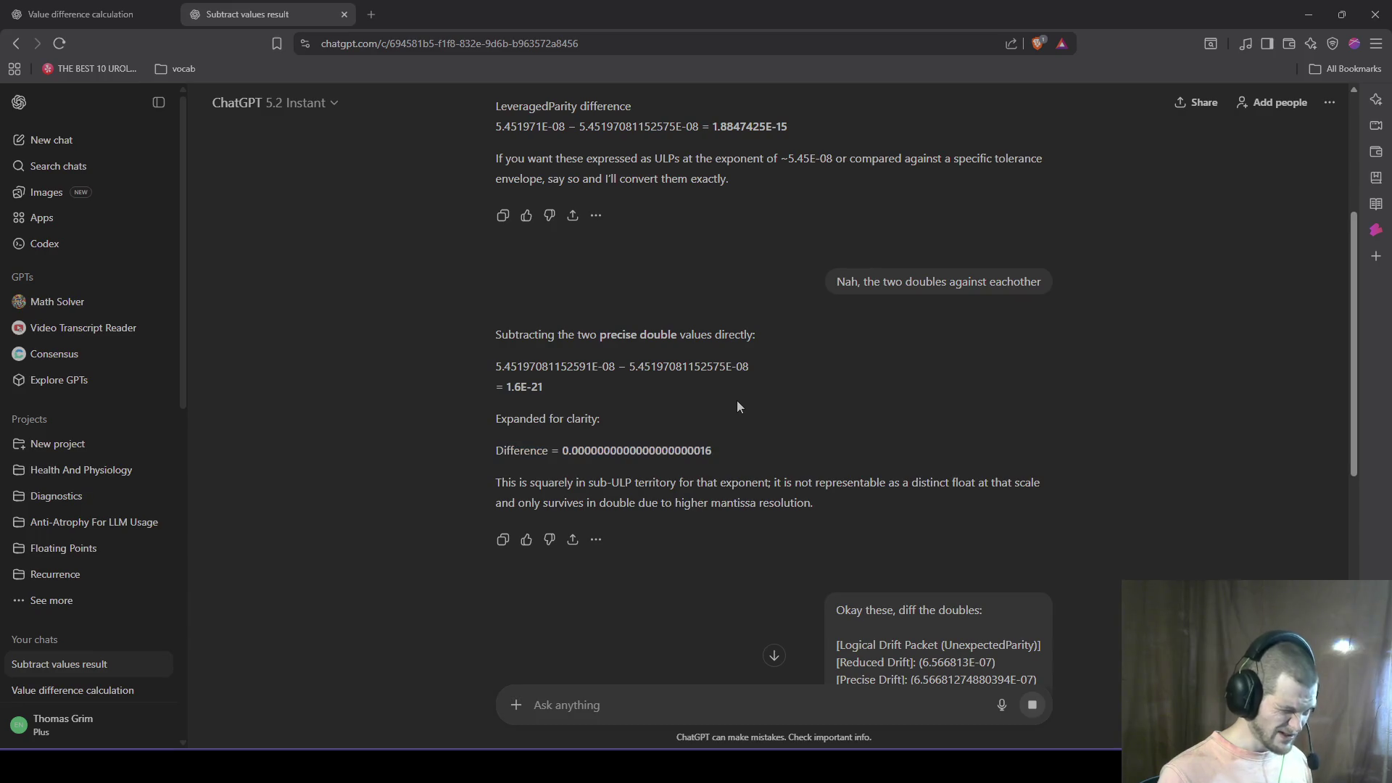
{"action": "mouse_move", "coordinate": [731, 446]}
{"action": "left_mouse_down"}
{"action": "mouse_move", "coordinate": [461, 392]}
{"action": "mouse_move", "coordinate": [478, 370]}
{"action": "left_mouse_up"}
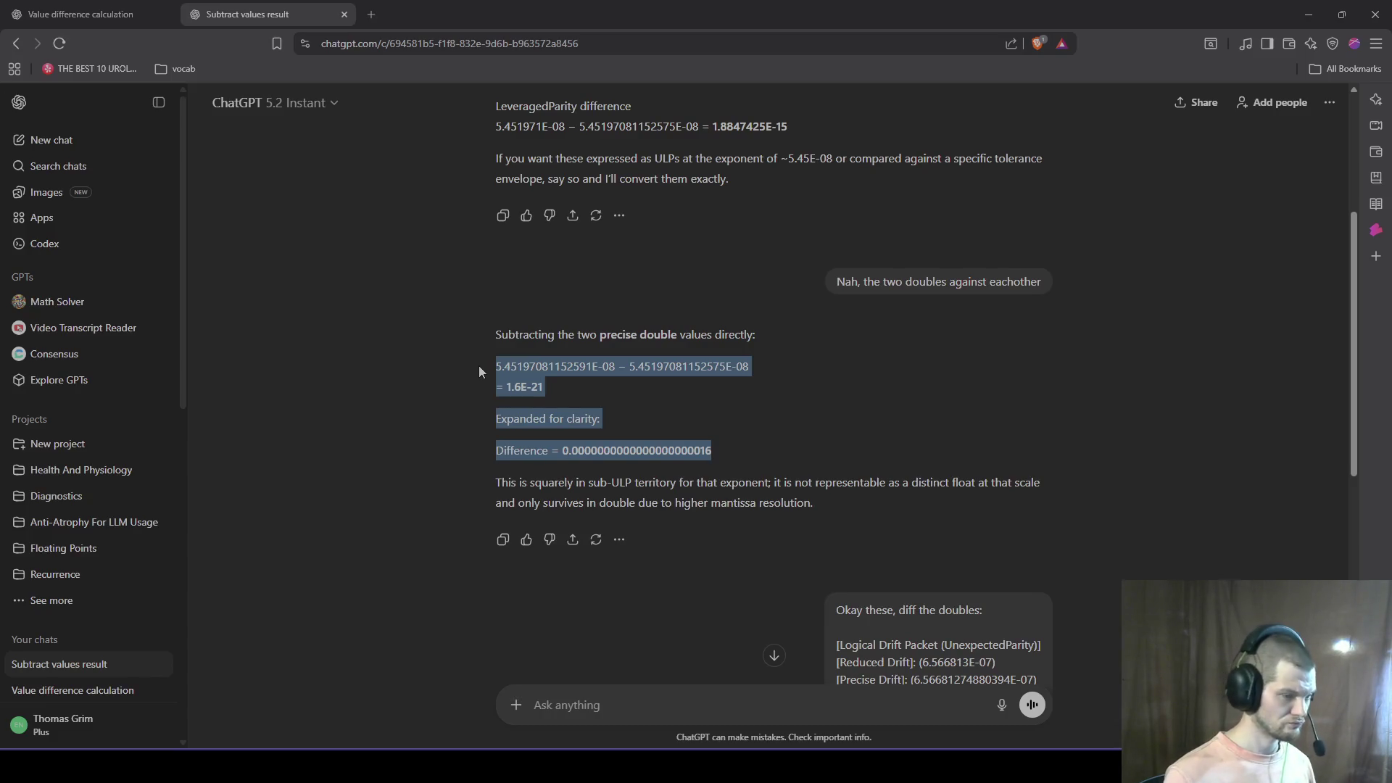
{"action": "double_click", "coordinate": [505, 368]}
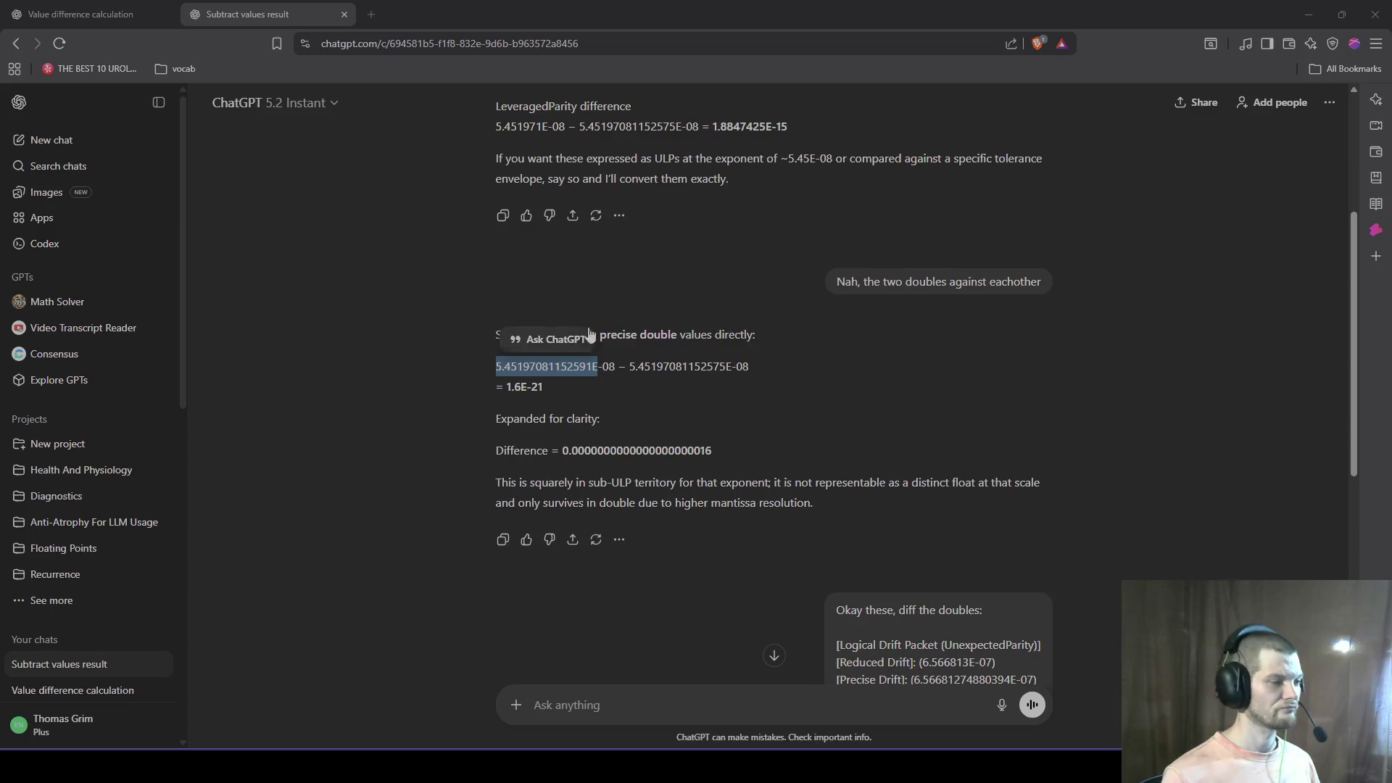
{"action": "key", "text": "alt+Tab"}
{"action": "type", "text": "The question comes to"}
Step: Write the question: base this on the difference between the two values, or how far from the threshold?
{"action": "key", "text": "BackSpace"}
{"action": "key", "text": "BackSpace"}
{"action": "key", "text": "BackSpace"}
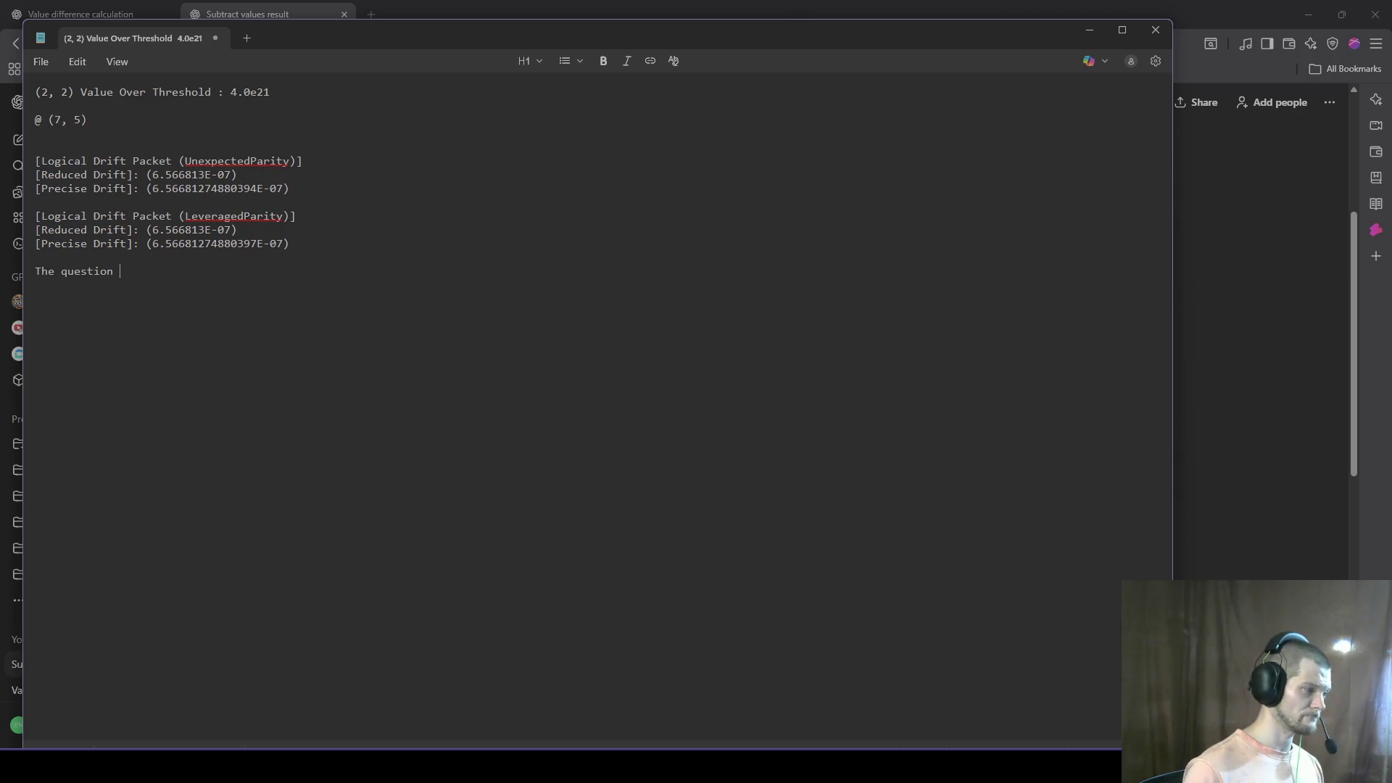
{"action": "type", "text": "becomes do we "}
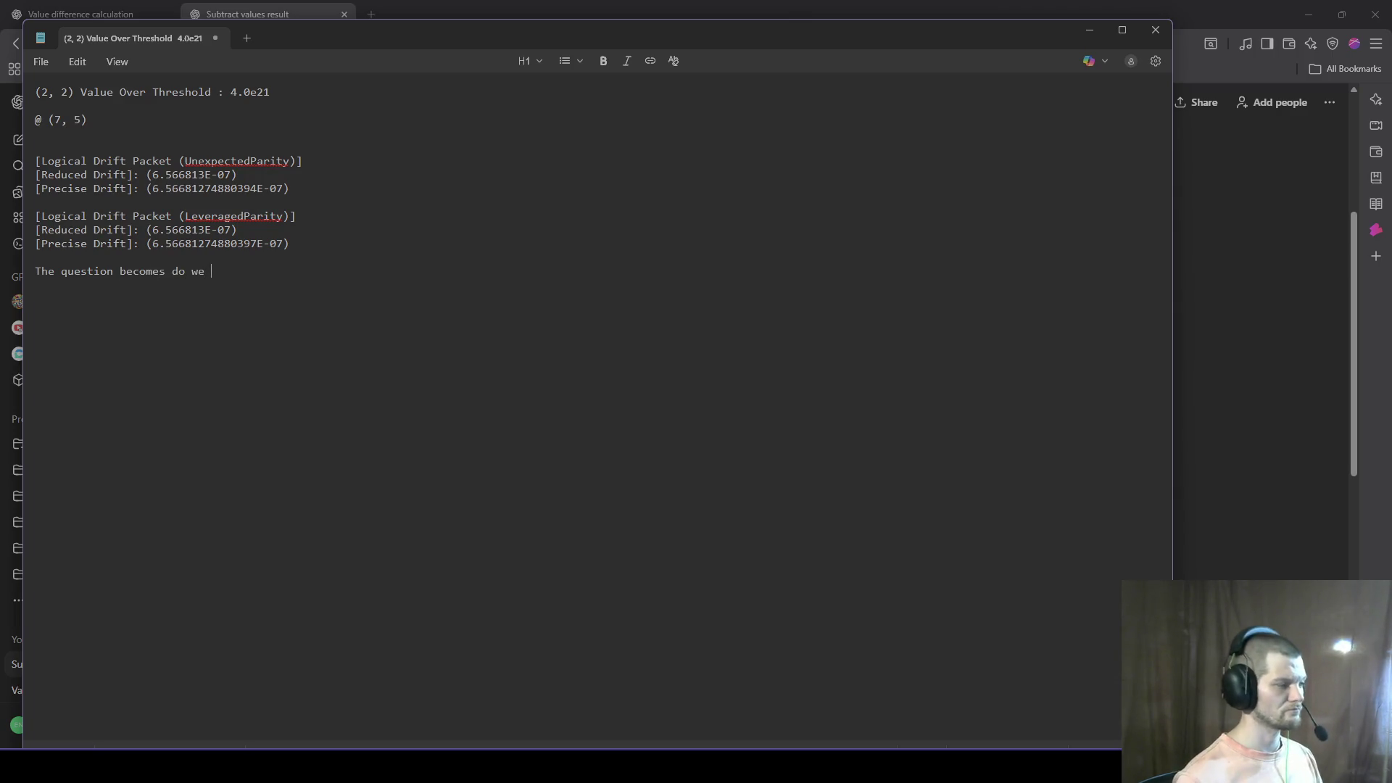
{"action": "type", "text": "want to base these"}
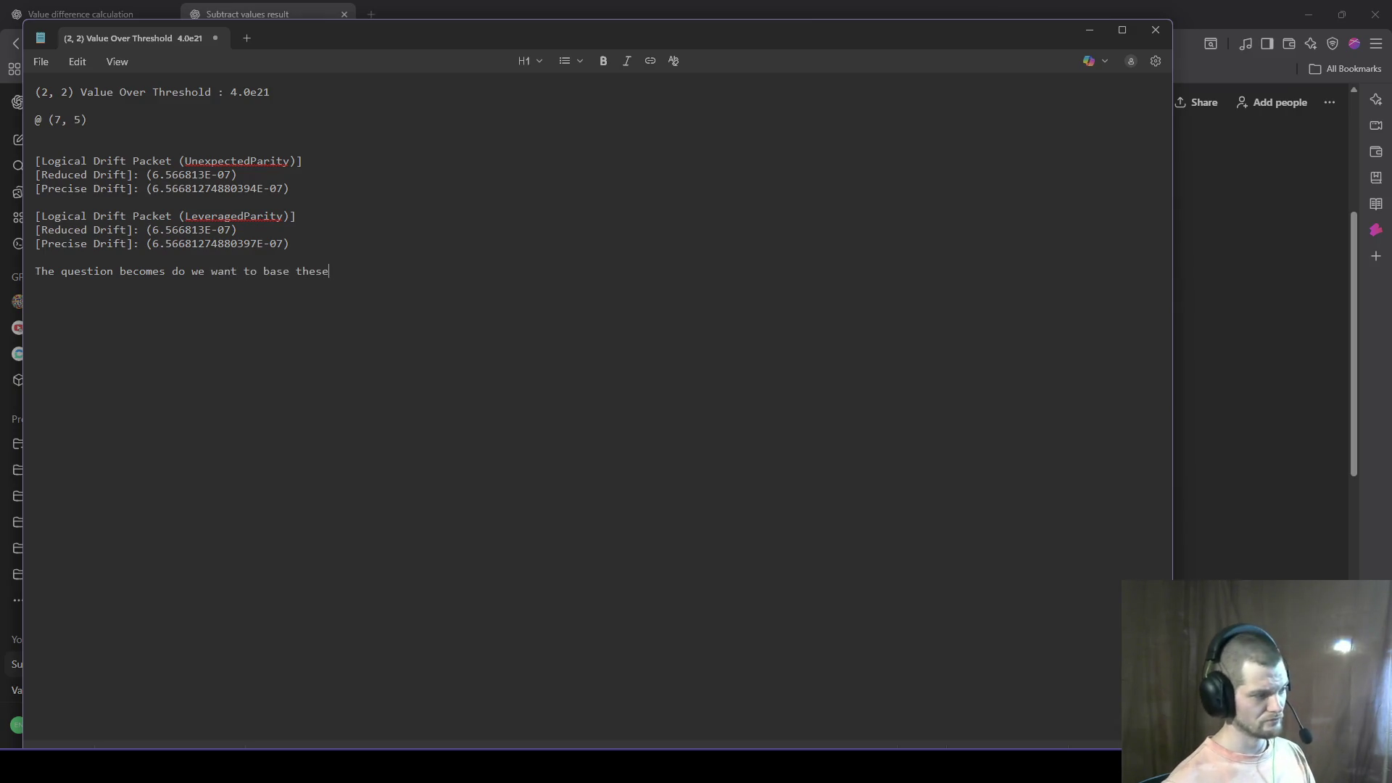
{"action": "key", "text": "BackSpace"}
{"action": "key", "text": "BackSpace"}
{"action": "key", "text": "BackSpace"}
{"action": "type", "text": "is o t"}
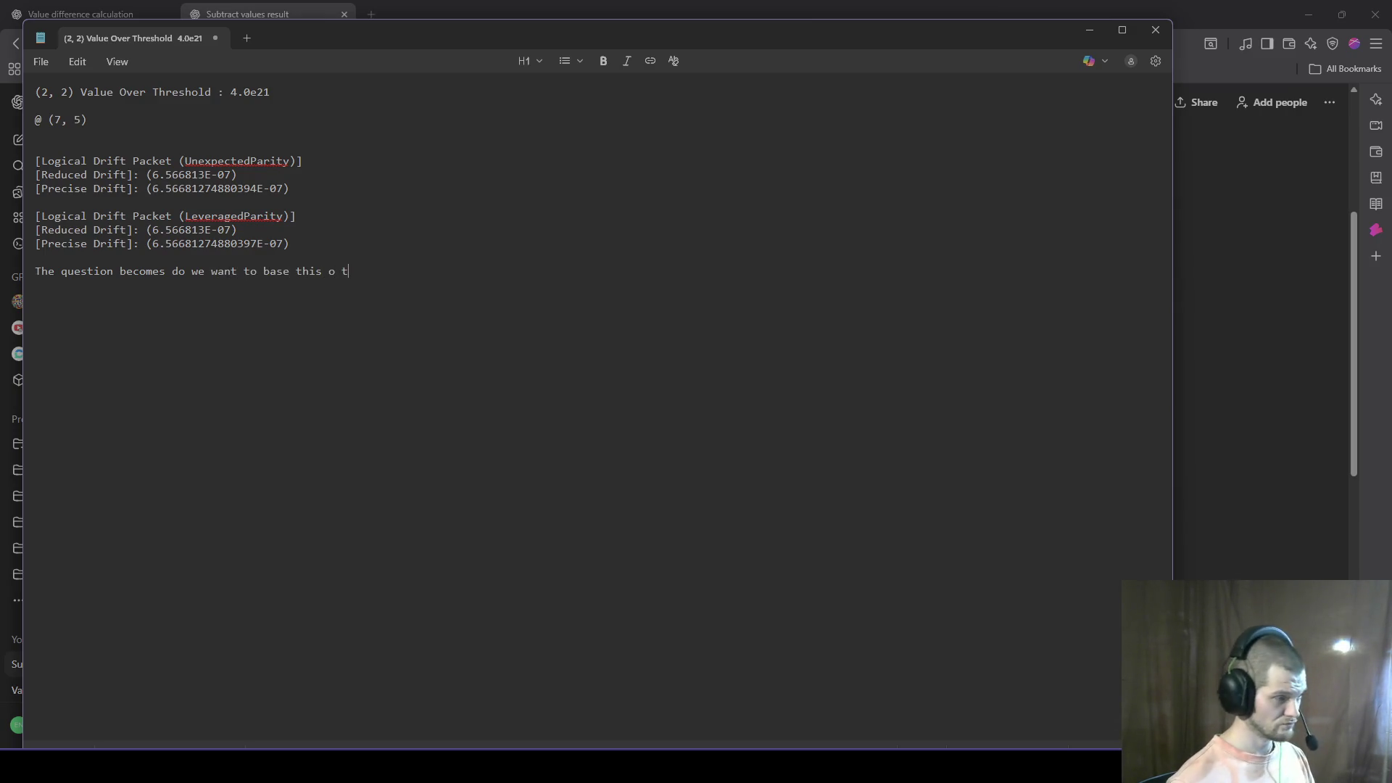
{"action": "key", "text": "BackSpace"}
{"action": "key", "text": "BackSpace"}
{"action": "type", "text": "n the difference be"}
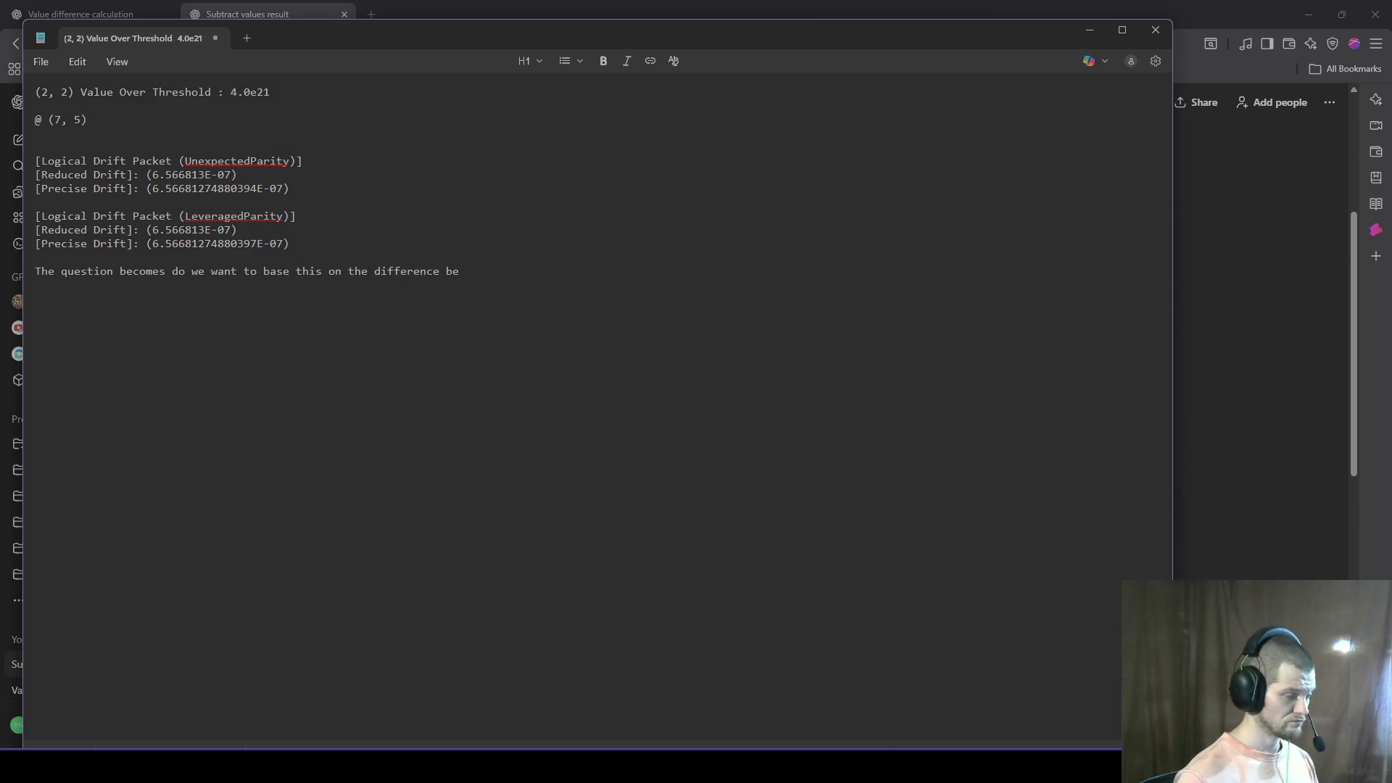
{"action": "type", "text": "tween these two v"}
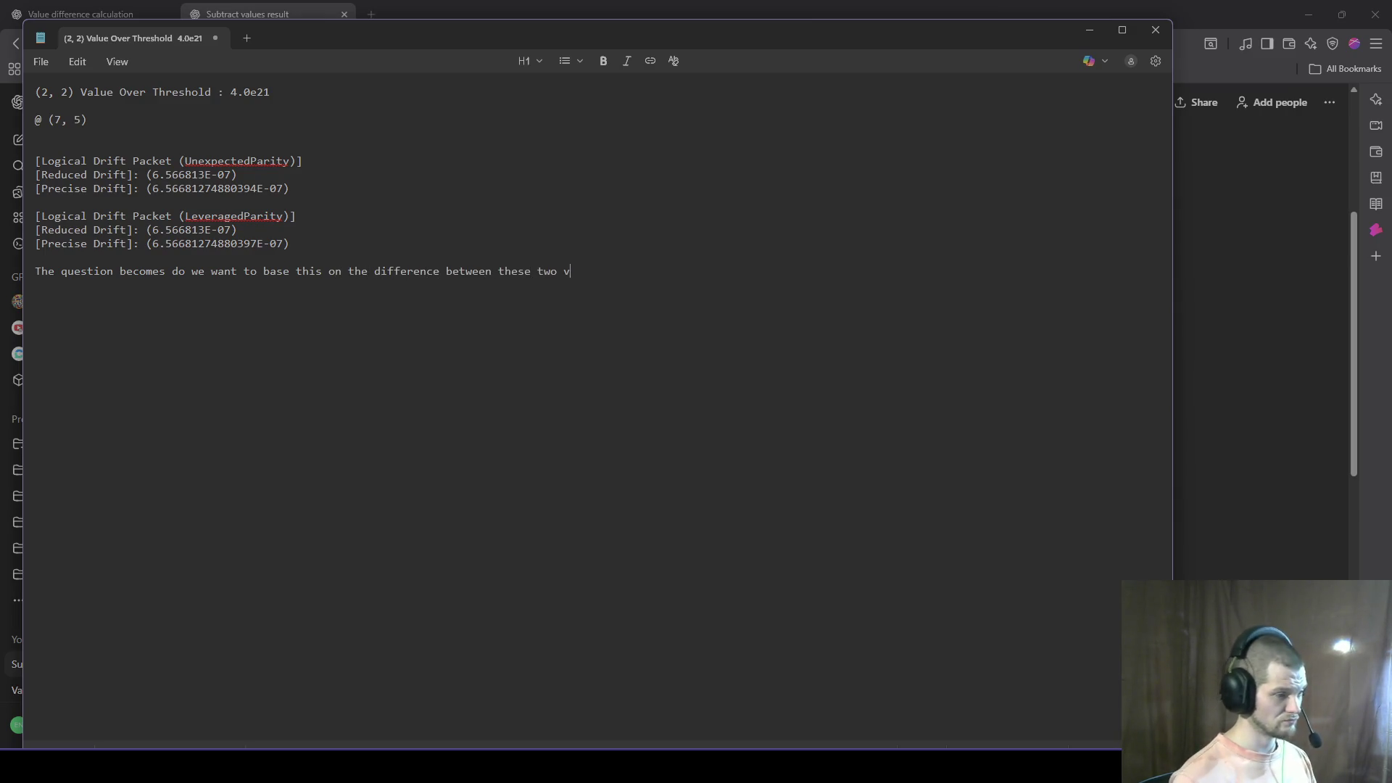
{"action": "type", "text": "alues or the "}
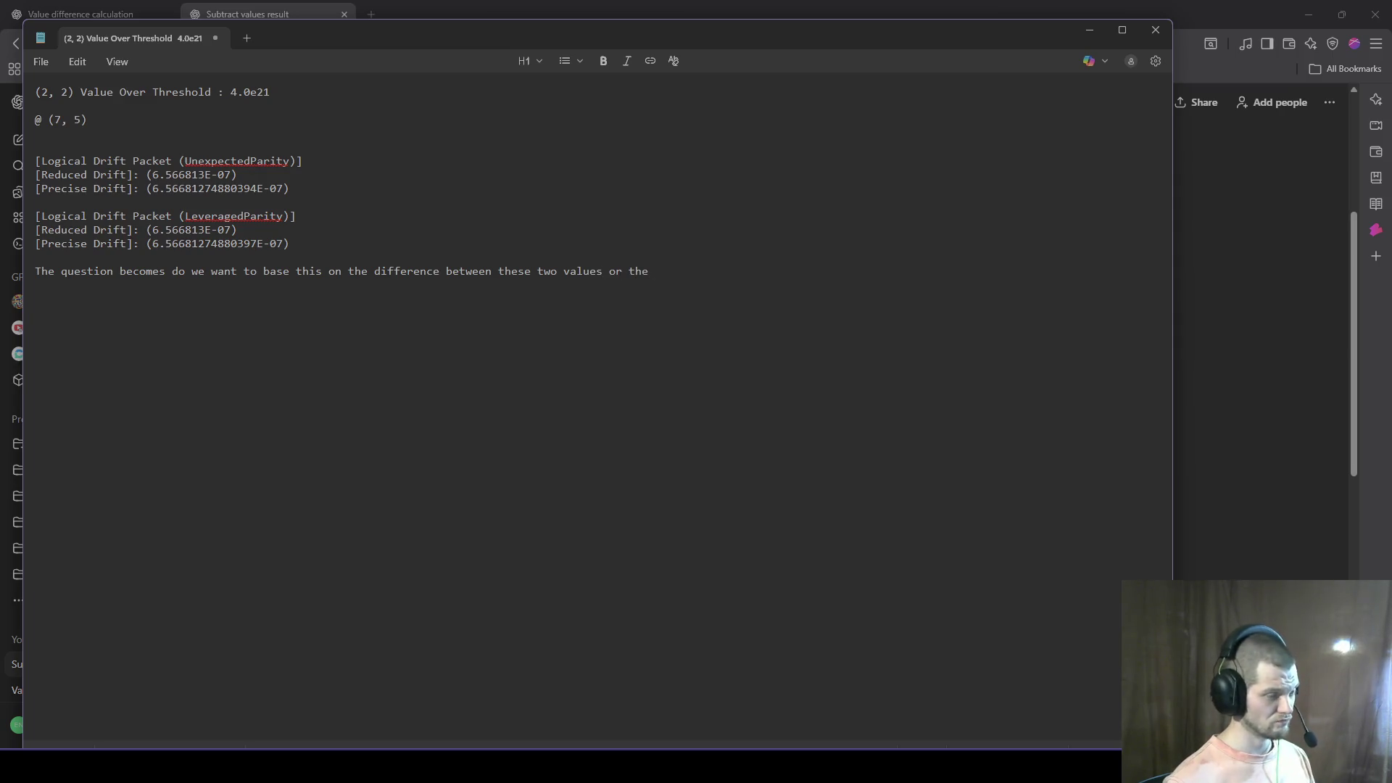
{"action": "type", "text": "the"}
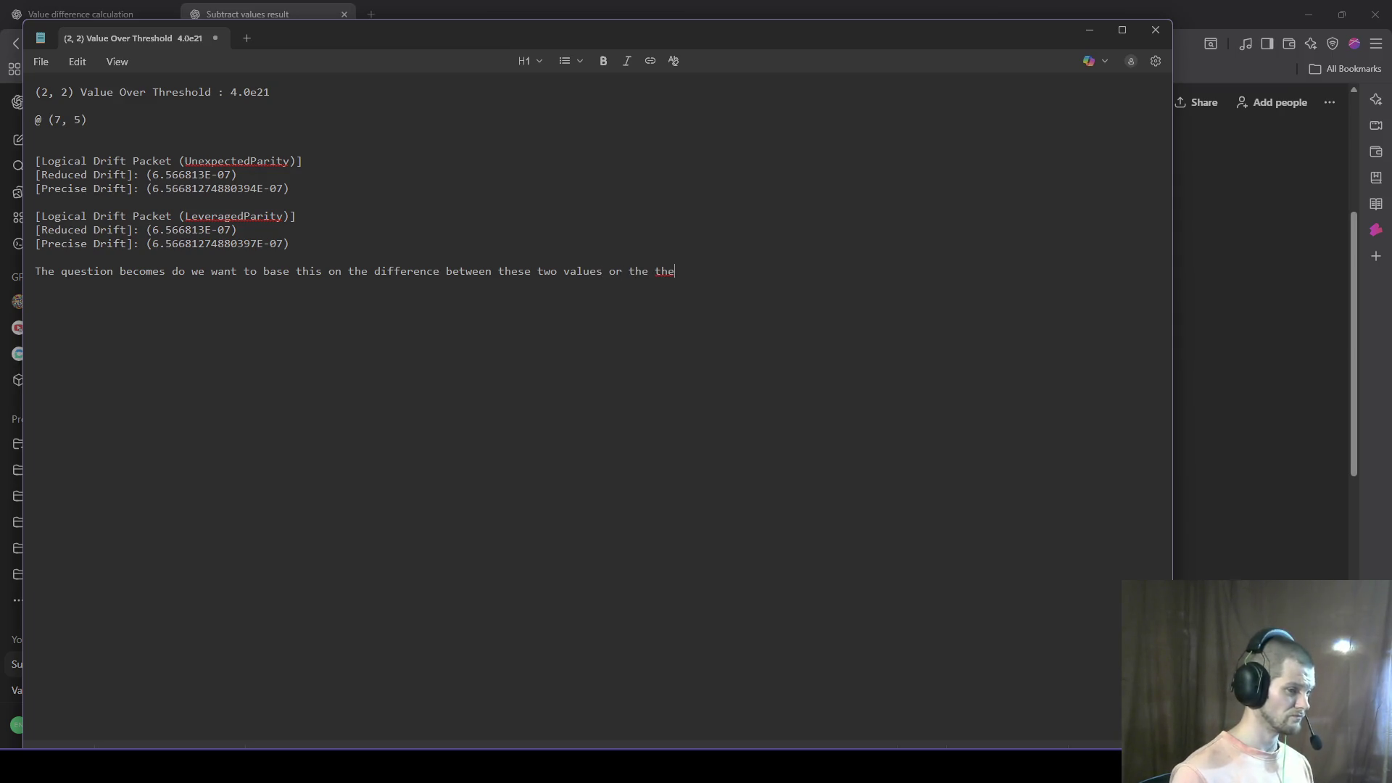
{"action": "key", "text": "BackSpace"}
{"action": "key", "text": "BackSpace"}
{"action": "key", "text": "BackSpace"}
{"action": "key", "text": "Return"}
{"action": "key", "text": "Return"}
{"action": "type", "text": "Difference of the di"}
{"action": "key", "text": "BackSpace"}
{"action": "key", "text": "BackSpace"}
{"action": "key", "text": "BackSpace"}
{"action": "key", "text": "BackSpace"}
{"action": "key", "text": "BackSpace"}
{"action": "key", "text": "BackSpace"}
{"action": "type", "text": "How far it"}
{"action": "key", "text": "BackSpace"}
{"action": "key", "text": "BackSpace"}
{"action": "type", "text": "away that dist"}
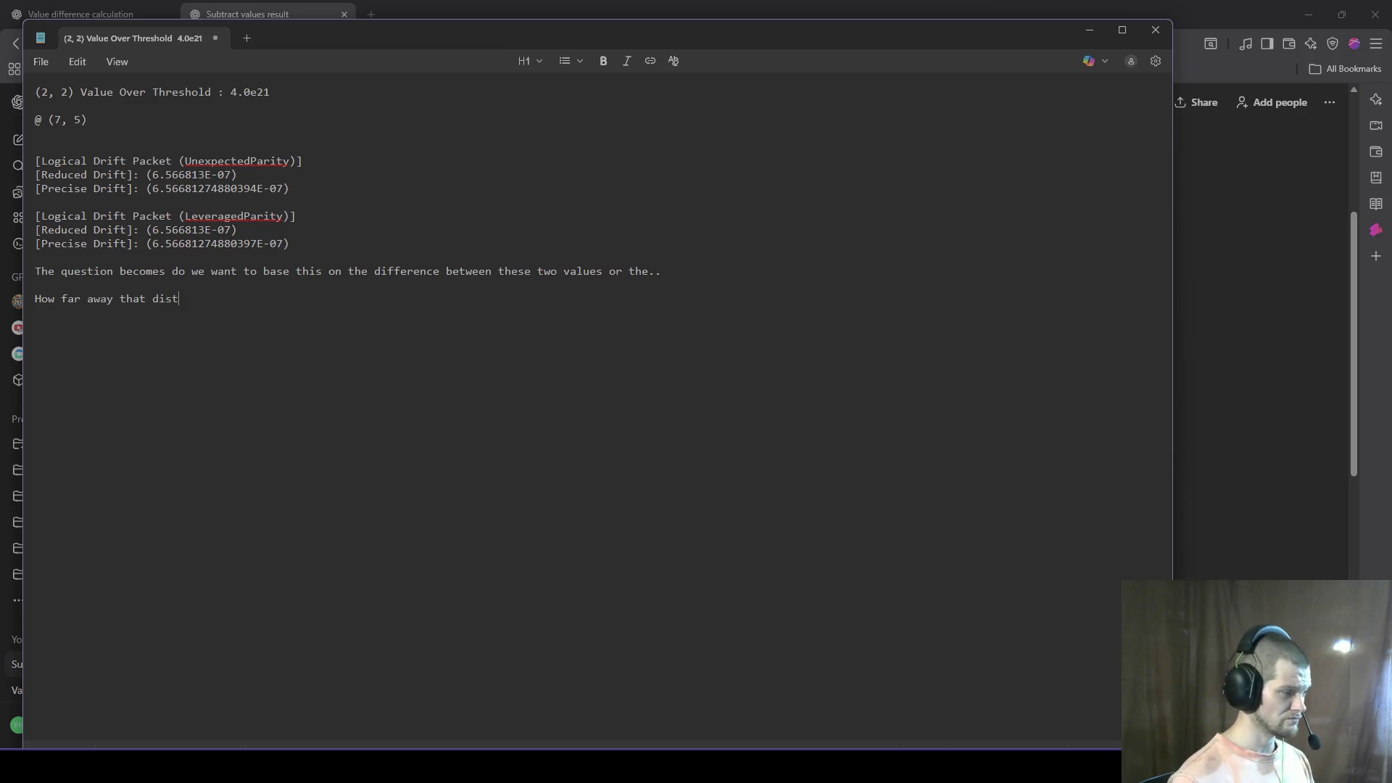
{"action": "type", "text": "ance is from the threshold..?"}
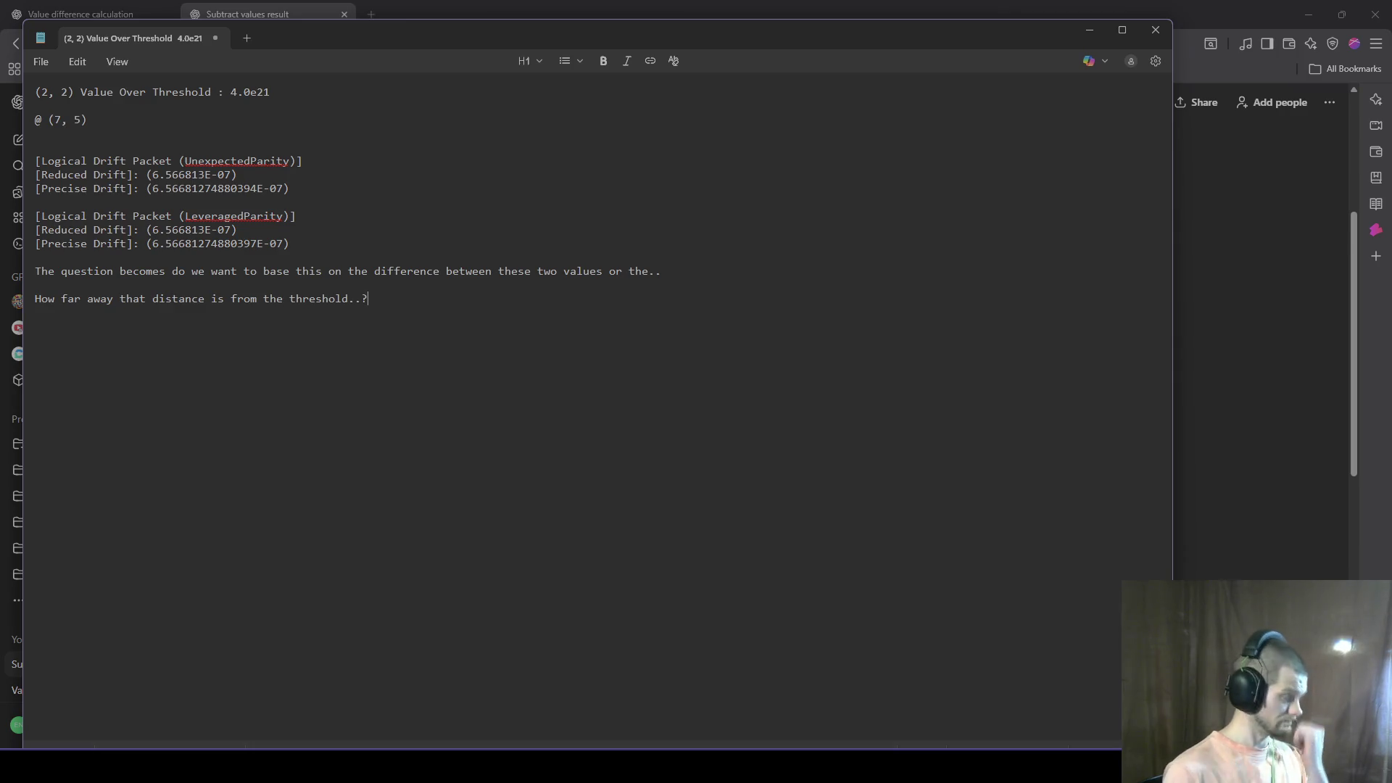
Step: Scroll through drift_data_7_5.node's delta states from line 21, then switch to the drift_data_2_8.node tab
{"action": "key", "text": "alt+Tab"}
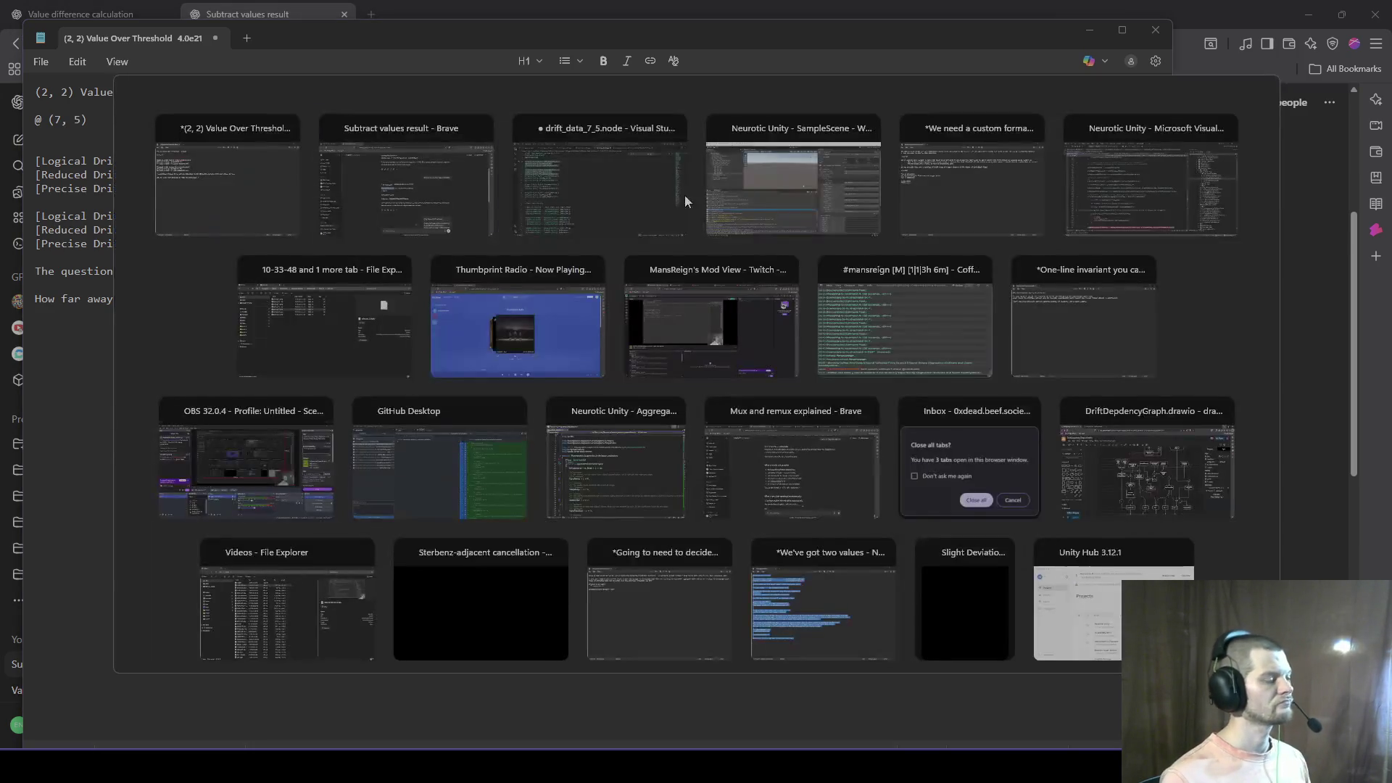
{"action": "left_click", "coordinate": [619, 216]}
{"action": "left_click", "coordinate": [508, 290]}
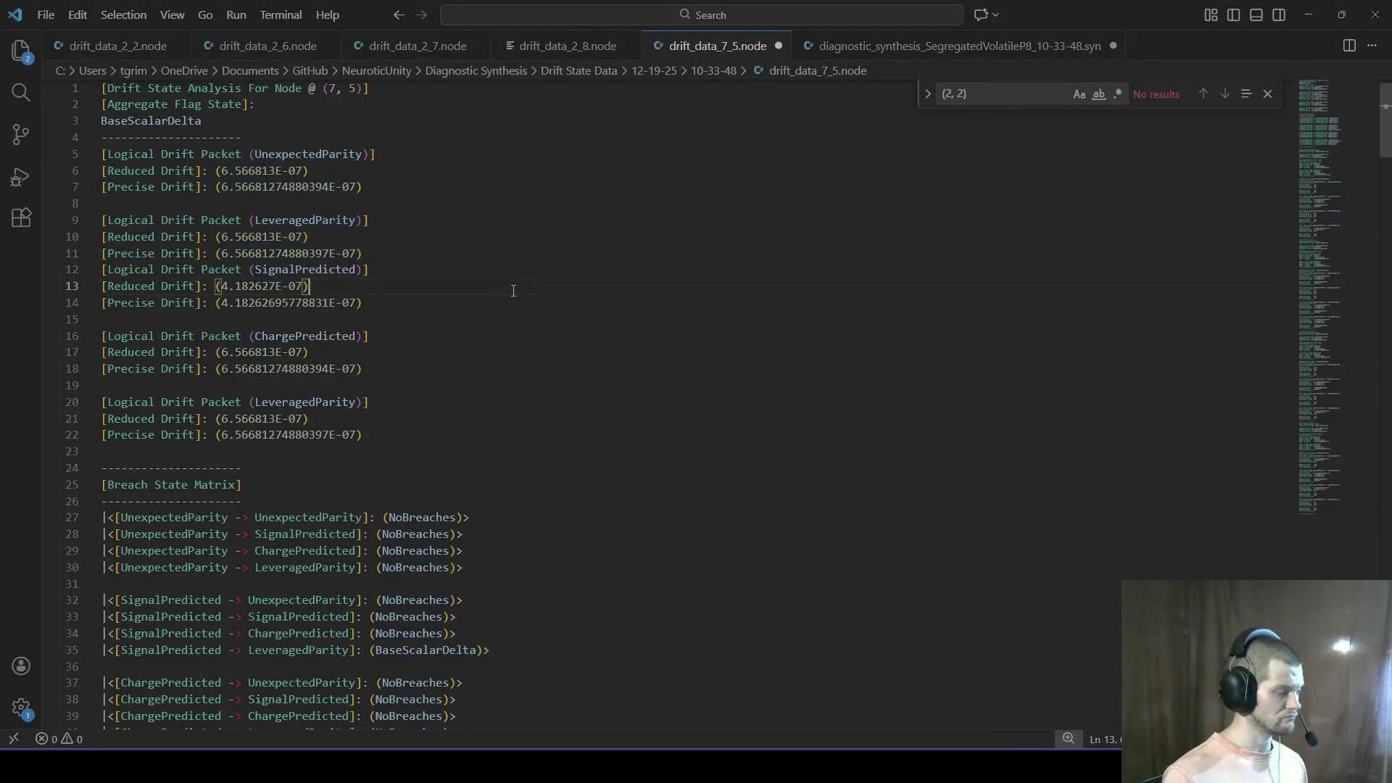
{"action": "scroll", "coordinate": [399, 314], "scroll_direction": "up", "scroll_amount": 1}
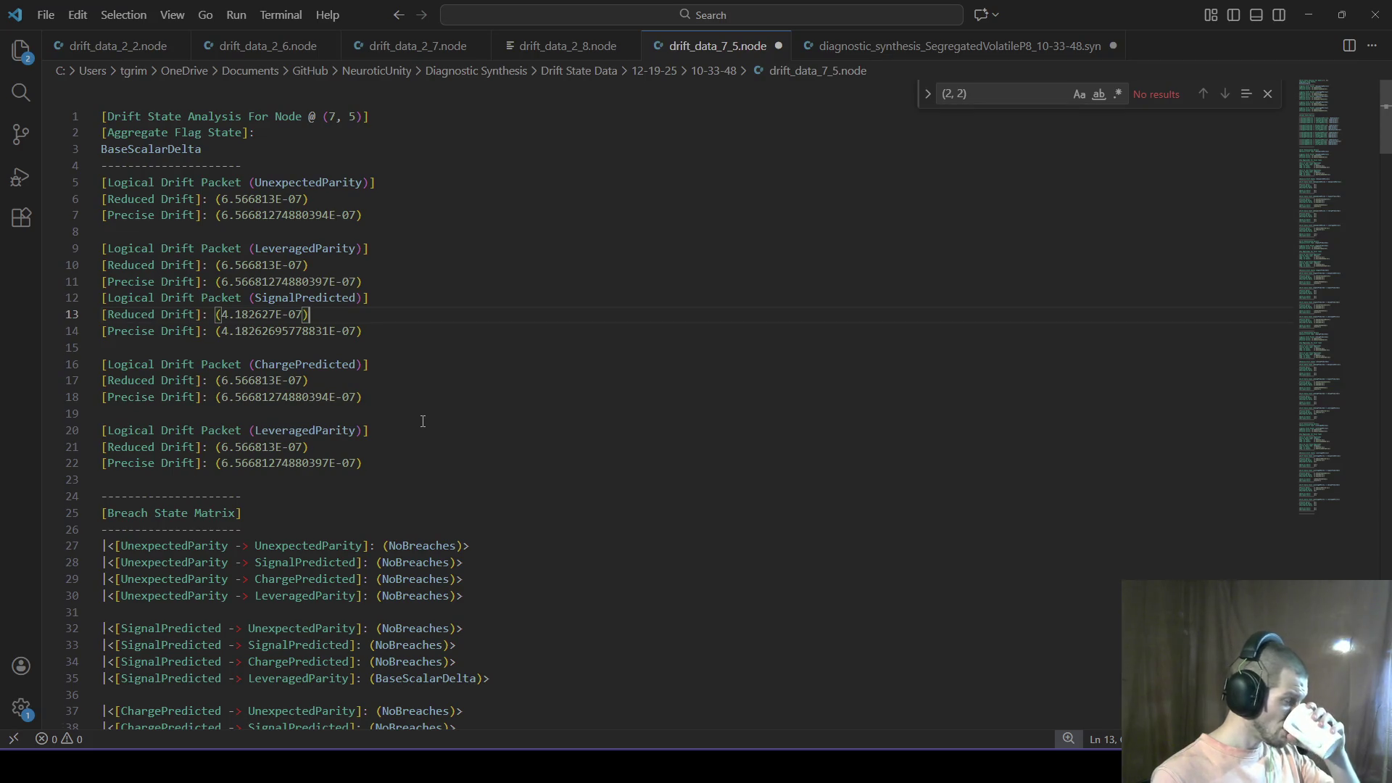
{"action": "left_click", "coordinate": [388, 447]}
{"action": "scroll", "coordinate": [419, 426], "scroll_direction": "down", "scroll_amount": 10}
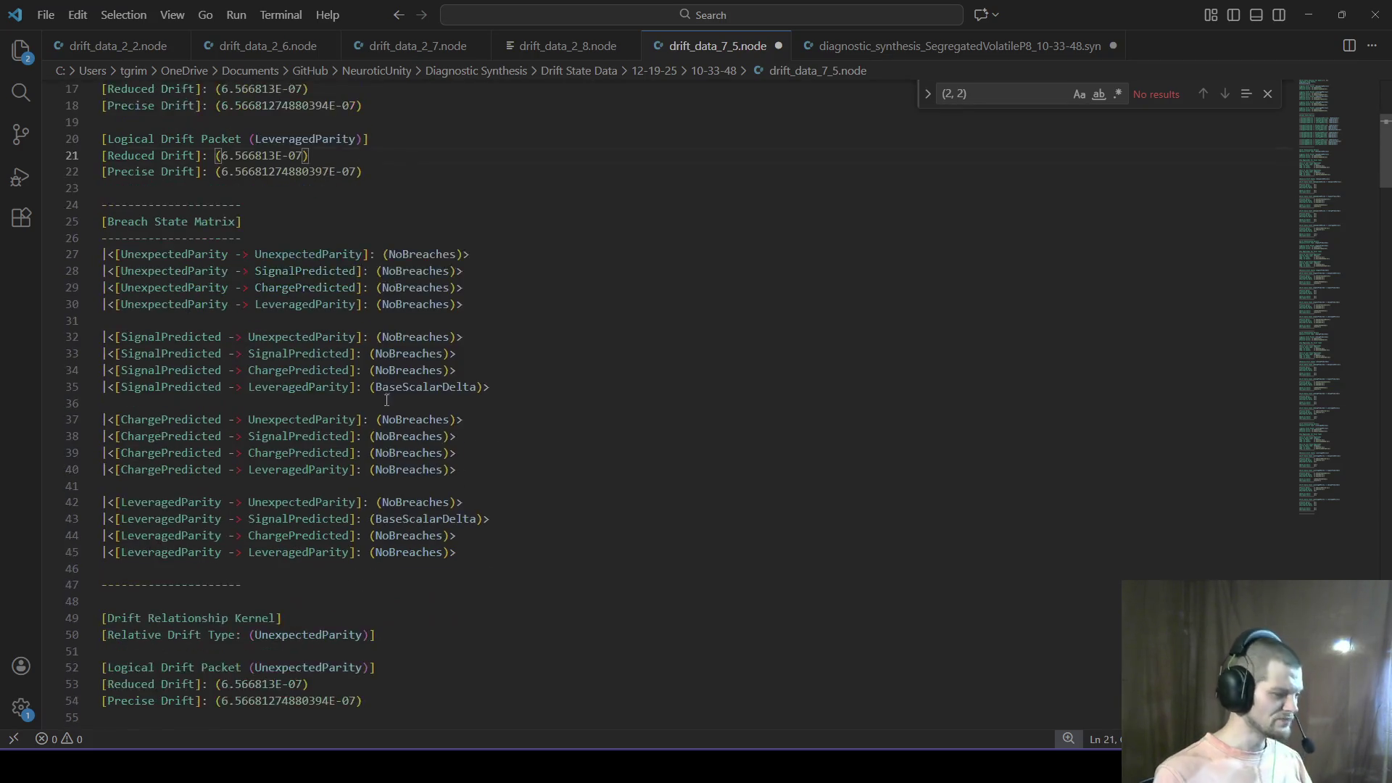
{"action": "scroll", "coordinate": [419, 426], "scroll_direction": "down", "scroll_amount": 4}
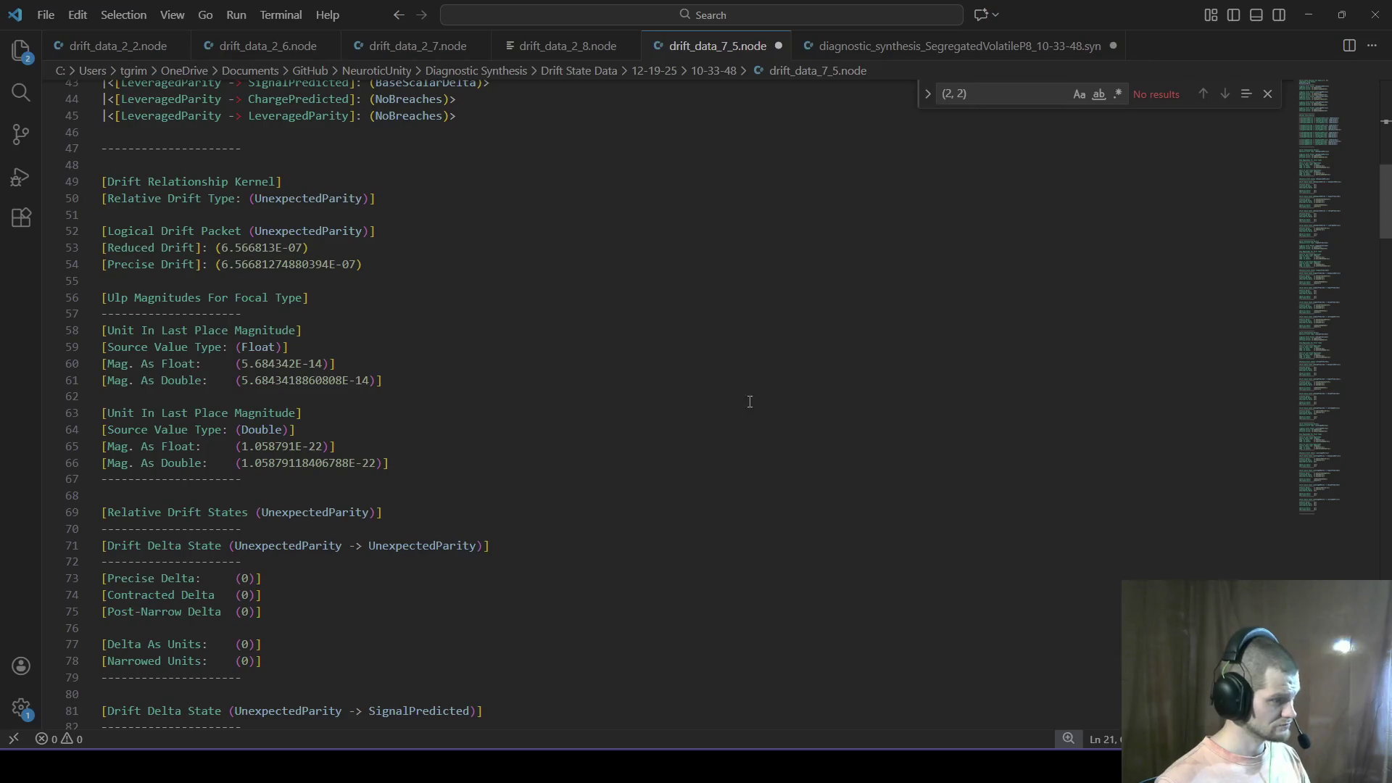
{"action": "scroll", "coordinate": [410, 417], "scroll_direction": "down", "scroll_amount": 11}
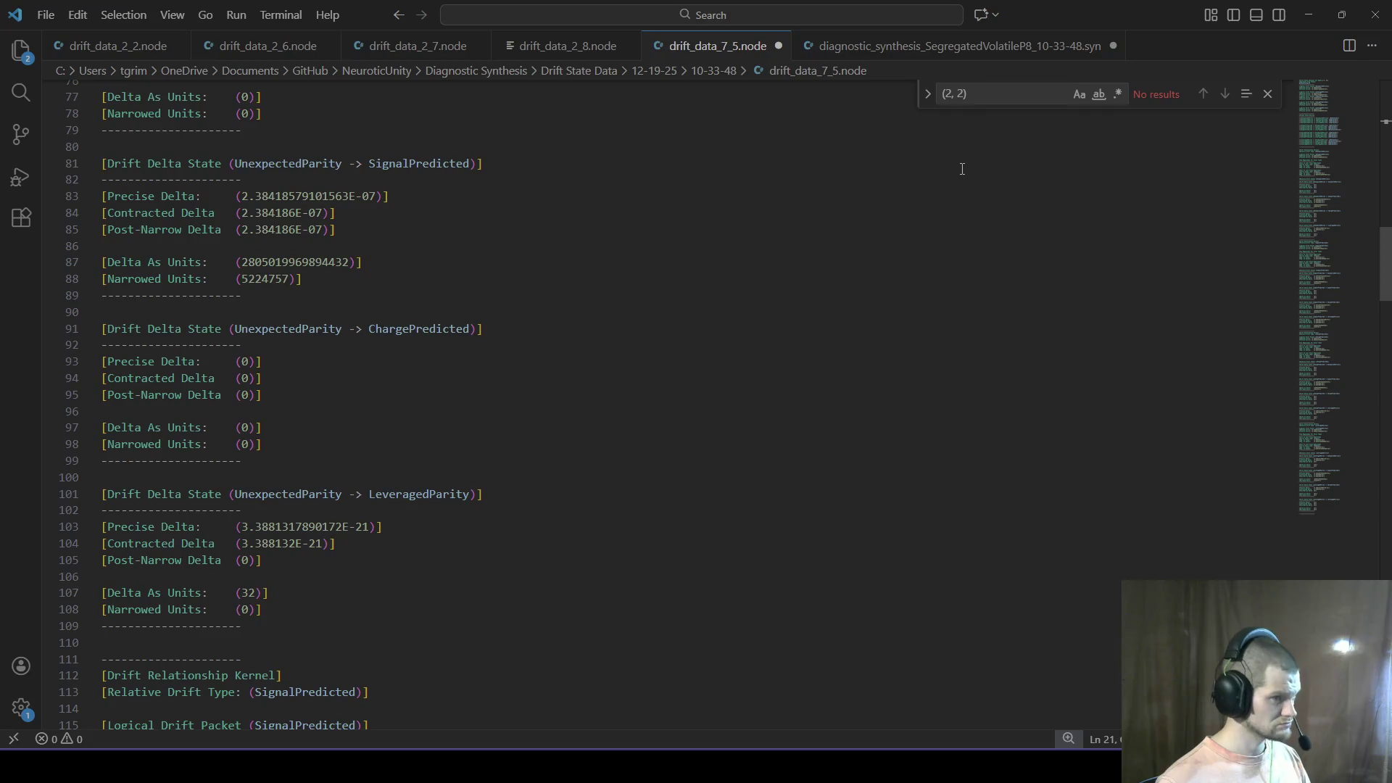
{"action": "left_click", "coordinate": [557, 51]}
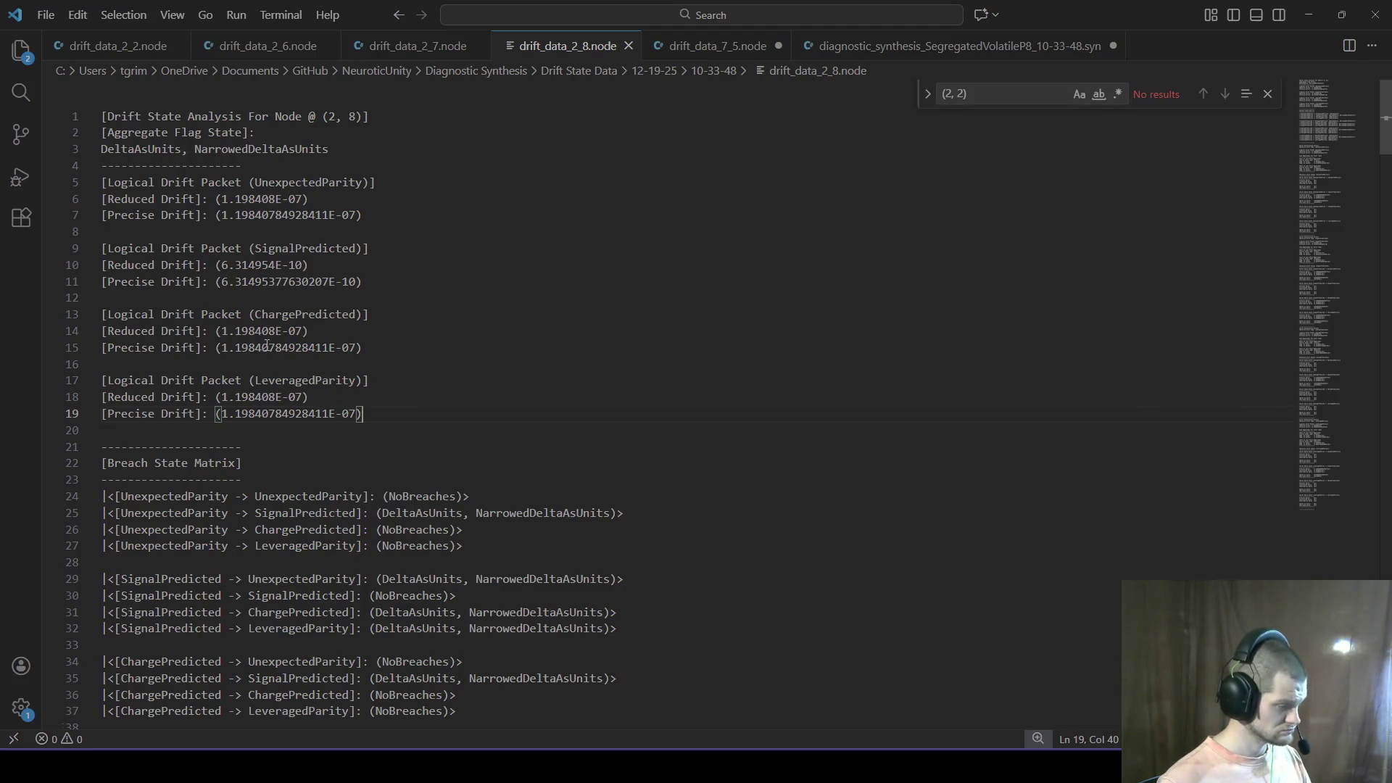
Step: Close the drift_data_2_8.node file, leaving drift_data_2_7.node open
{"action": "scroll", "coordinate": [424, 393], "scroll_direction": "down", "scroll_amount": 2}
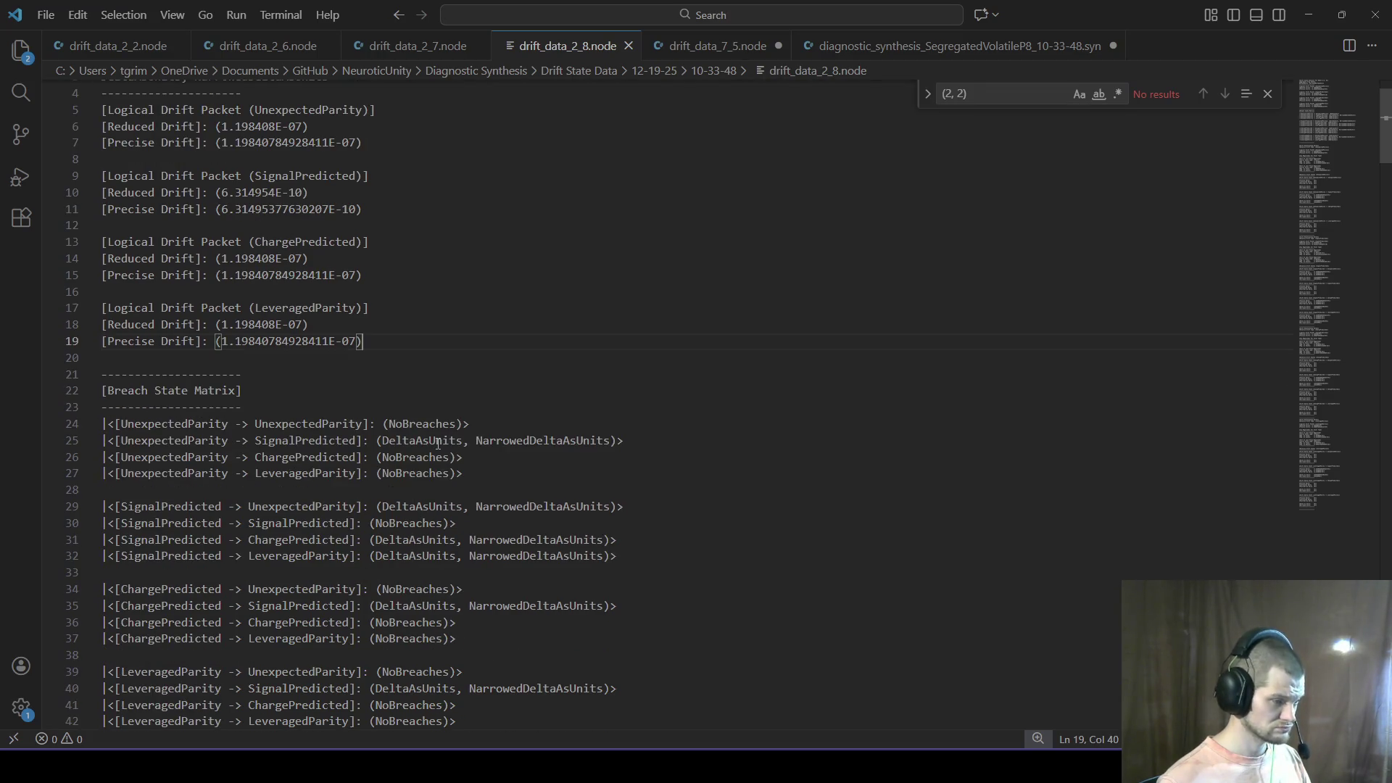
{"action": "scroll", "coordinate": [438, 444], "scroll_direction": "down", "scroll_amount": 3}
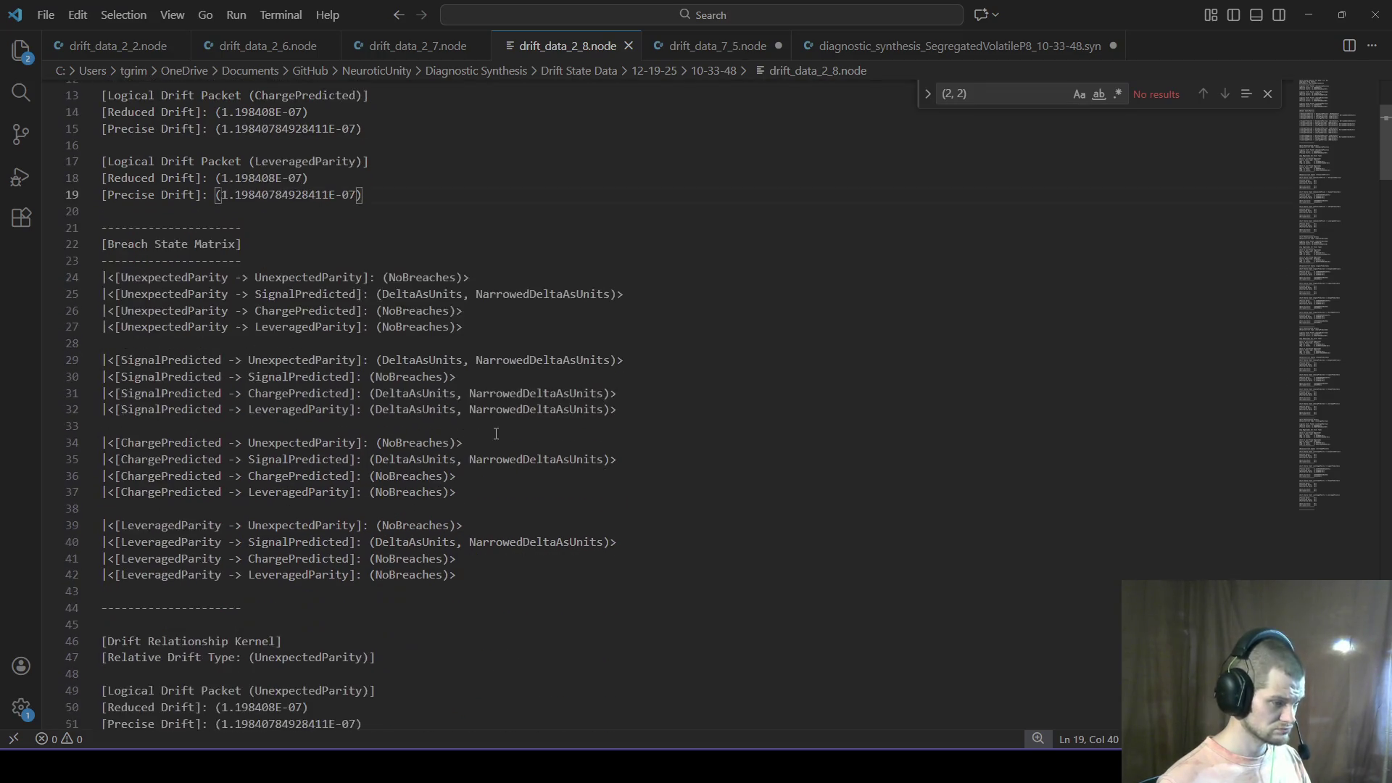
{"action": "left_click", "coordinate": [629, 46]}
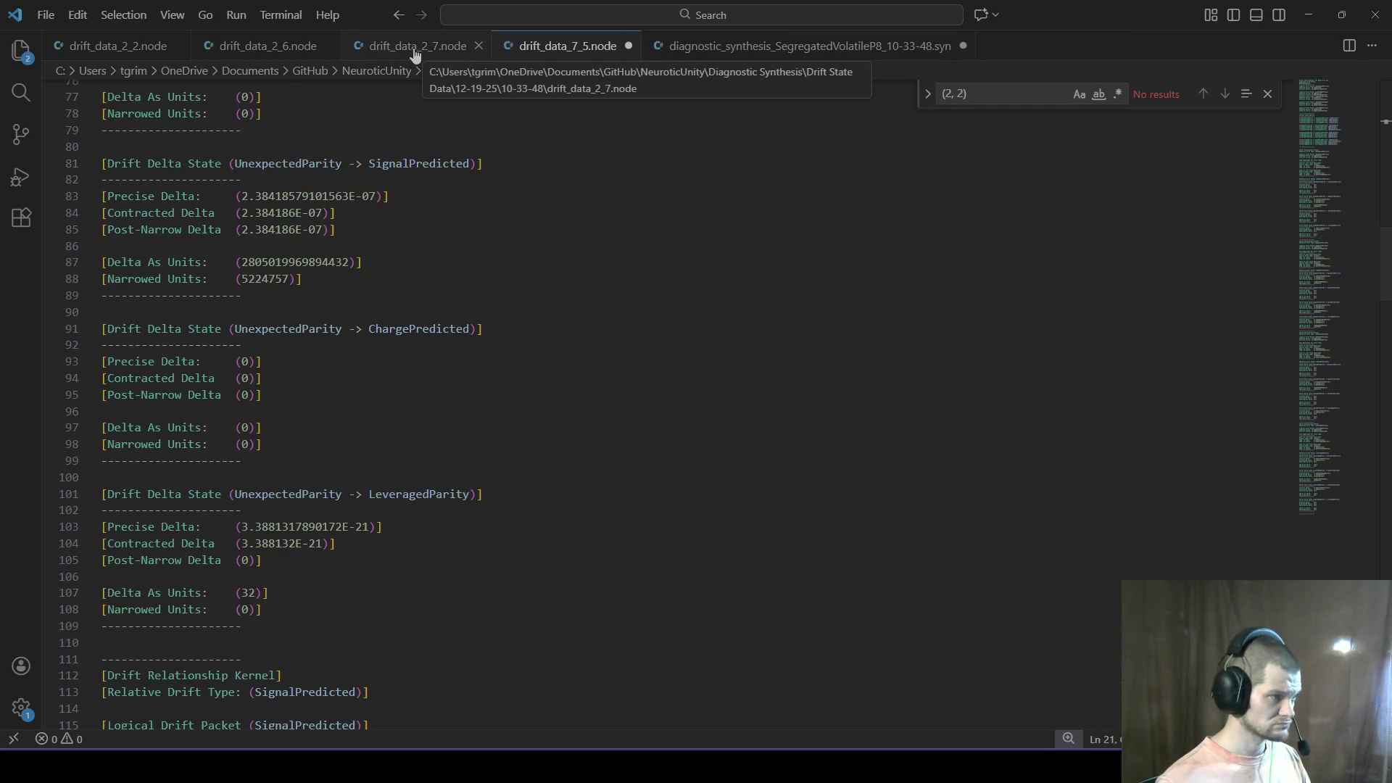
{"action": "left_click", "coordinate": [417, 45]}
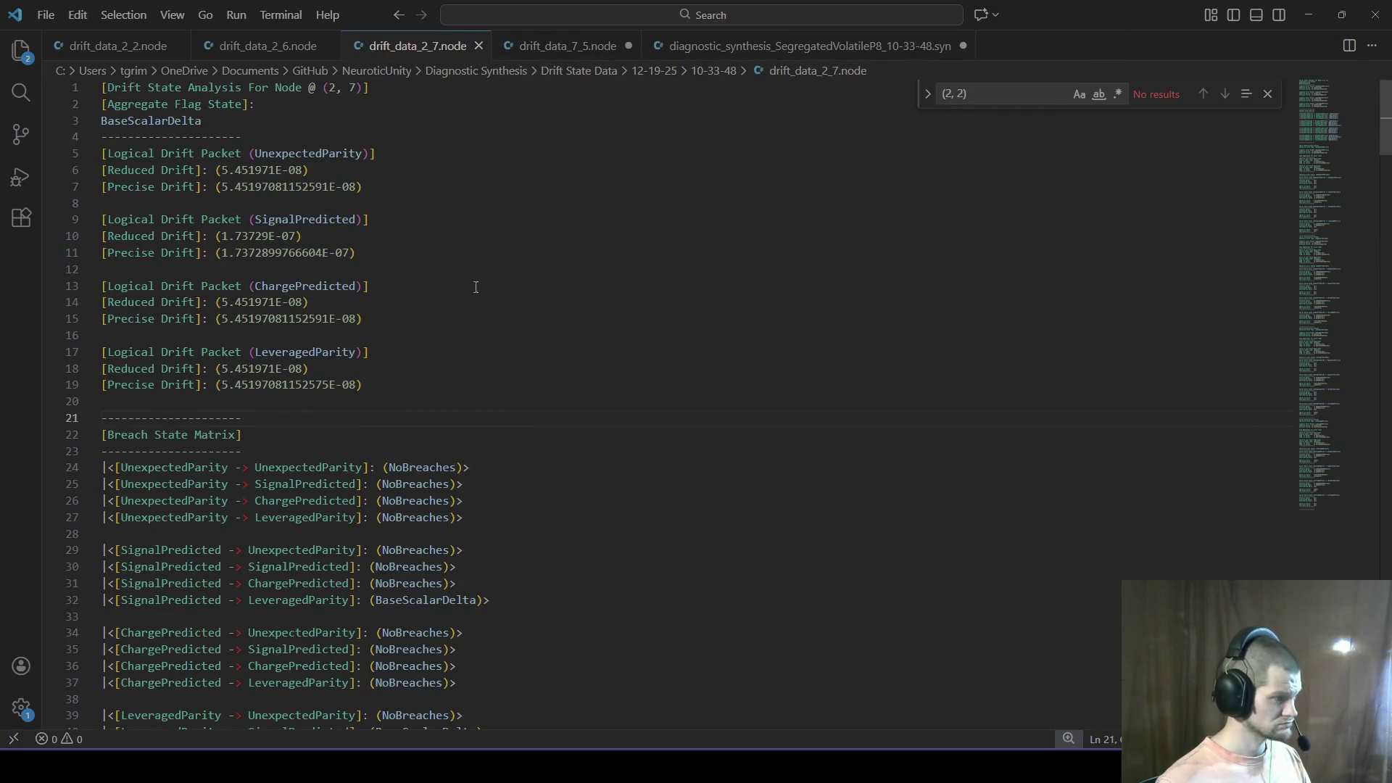
Step: Highlight the line-32 BaseScalarDelta breach, then select lines 13–19 (ChargePredicted and LeveragedParity packets)
{"action": "scroll", "coordinate": [361, 286], "scroll_direction": "down", "scroll_amount": 3}
{"action": "left_click", "coordinate": [450, 455]}
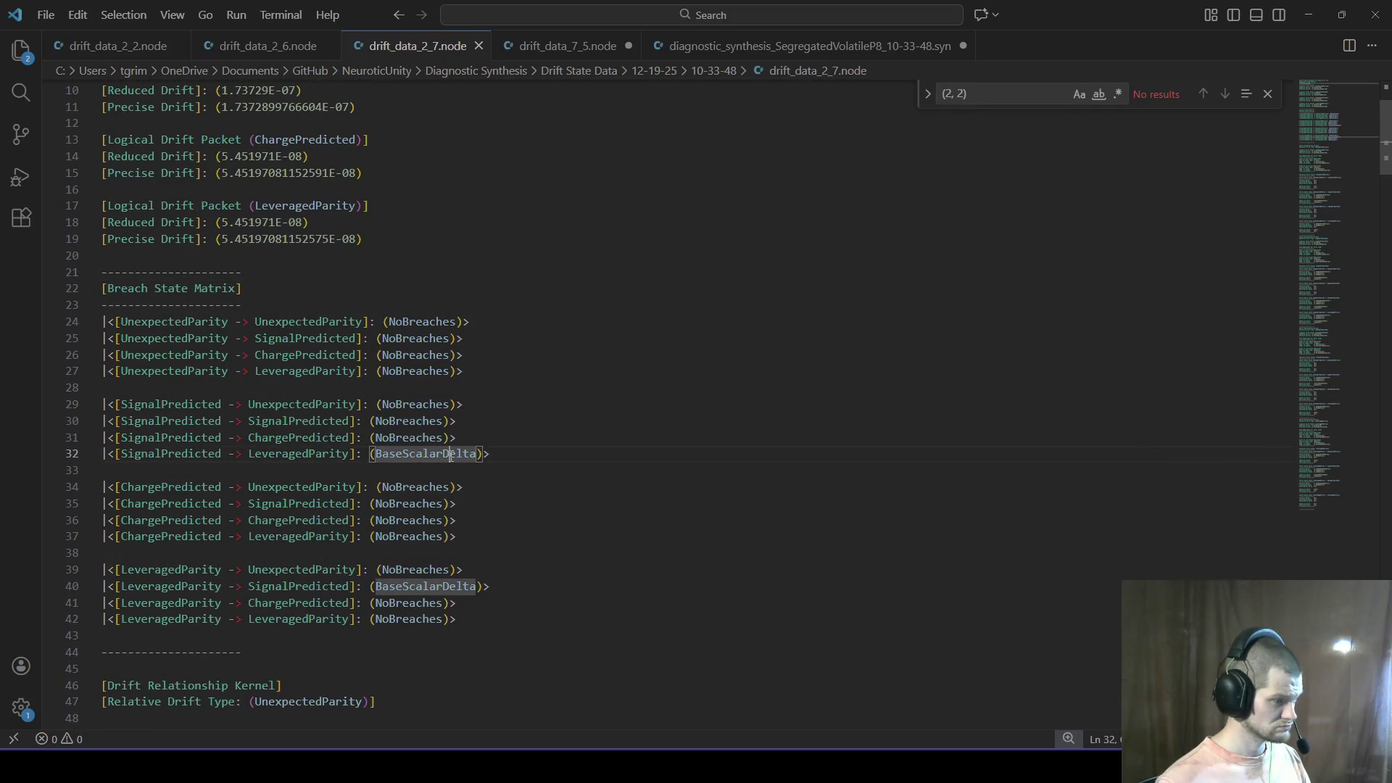
{"action": "scroll", "coordinate": [205, 437], "scroll_direction": "up", "scroll_amount": 2}
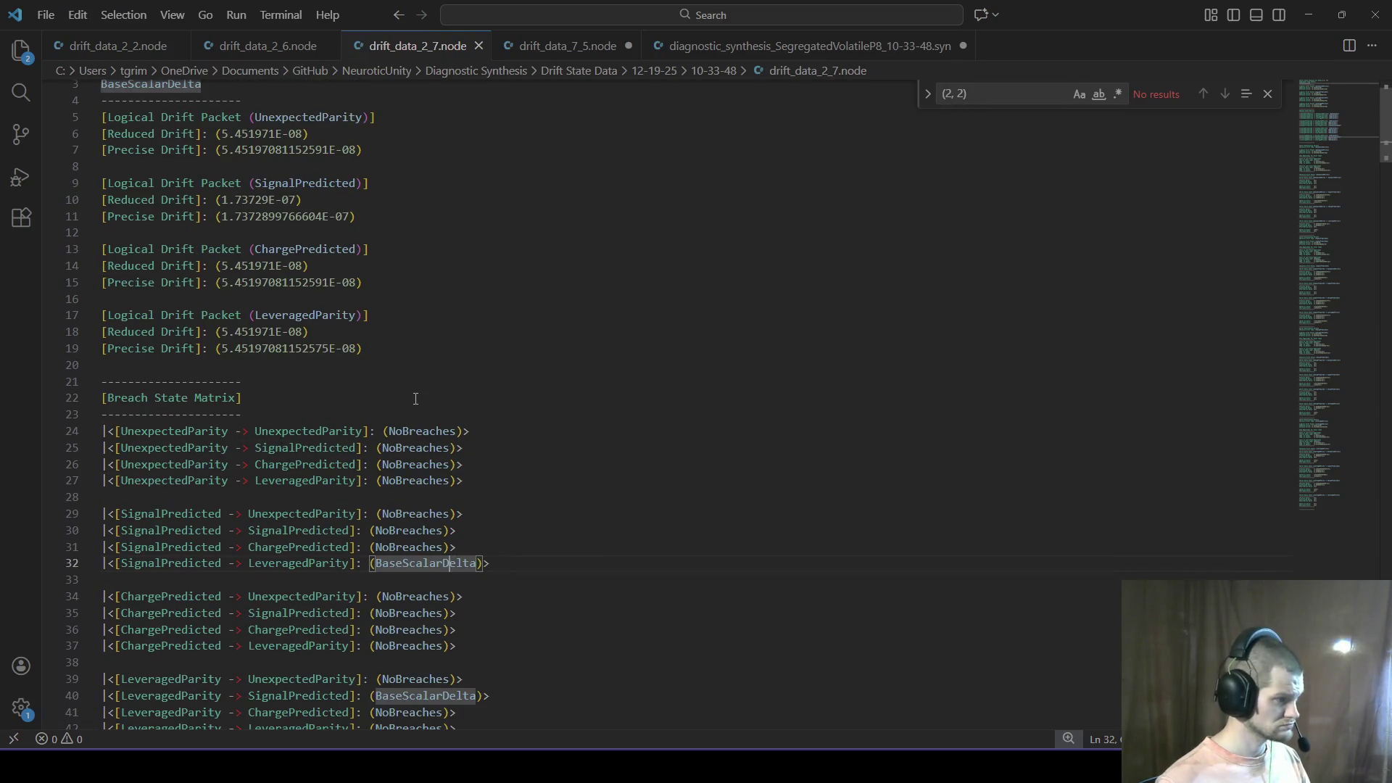
{"action": "scroll", "coordinate": [416, 399], "scroll_direction": "up", "scroll_amount": 1}
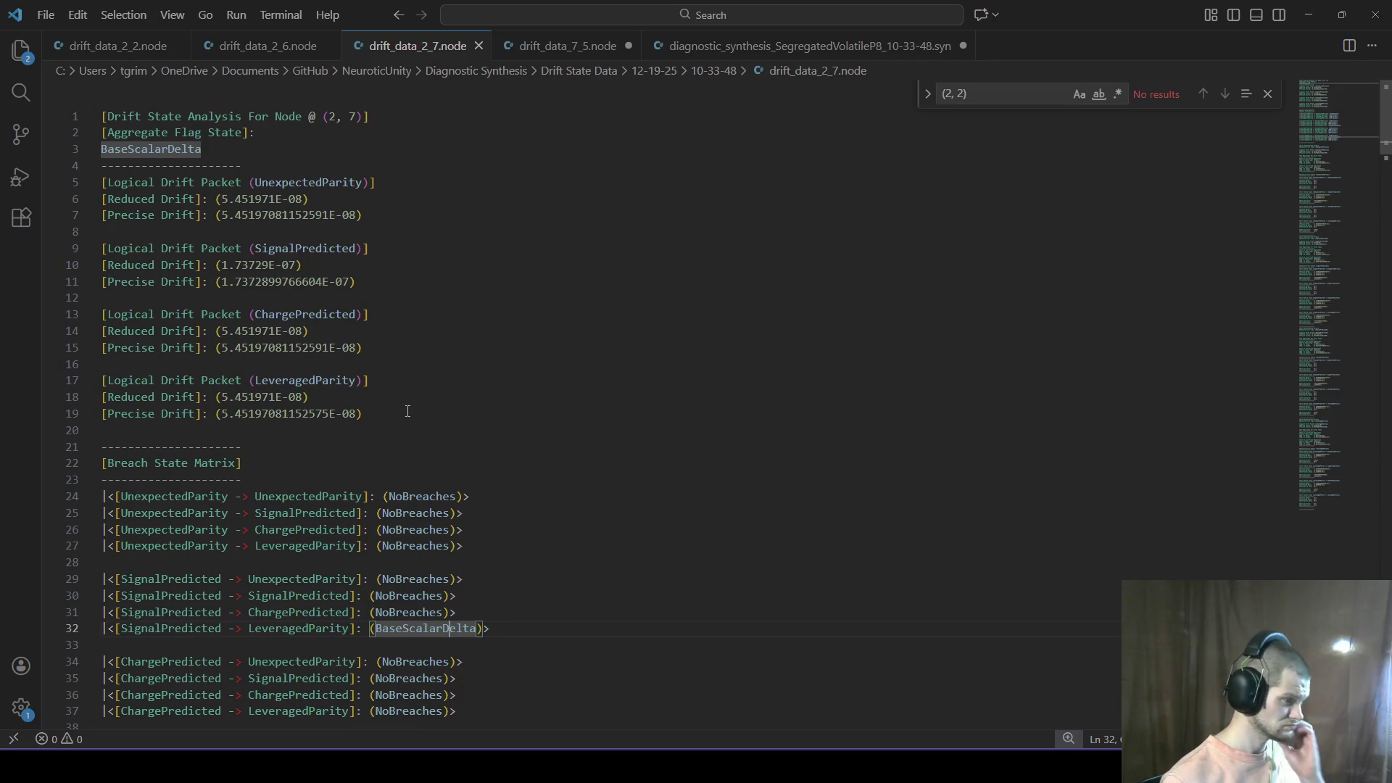
{"action": "left_click_drag", "start_coordinate": [399, 413], "coordinate": [3, 318]}
{"action": "key", "text": "ctrl+c"}
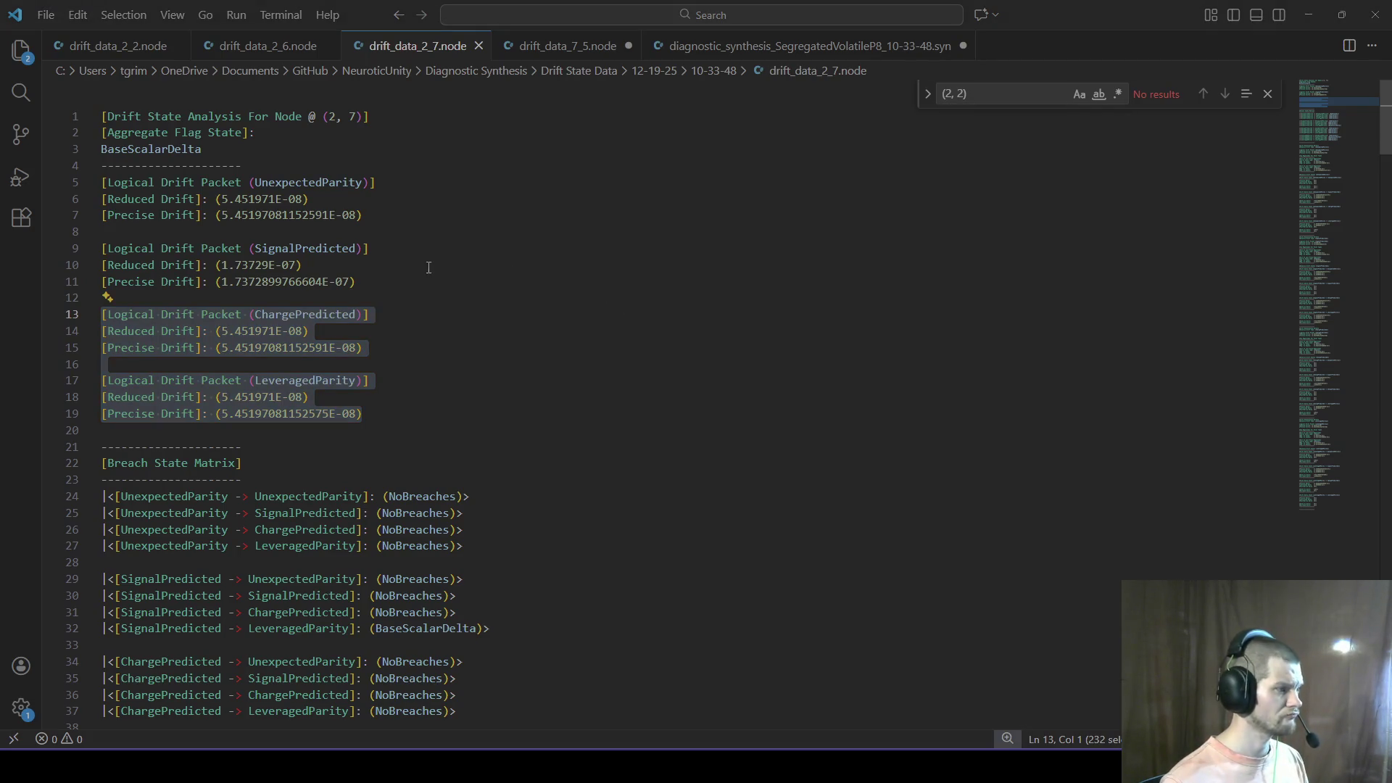
Step: In the threshold notes, remove the blank line after @ (7, 5) and paste the two drift packets
{"action": "key", "text": "alt+Tab"}
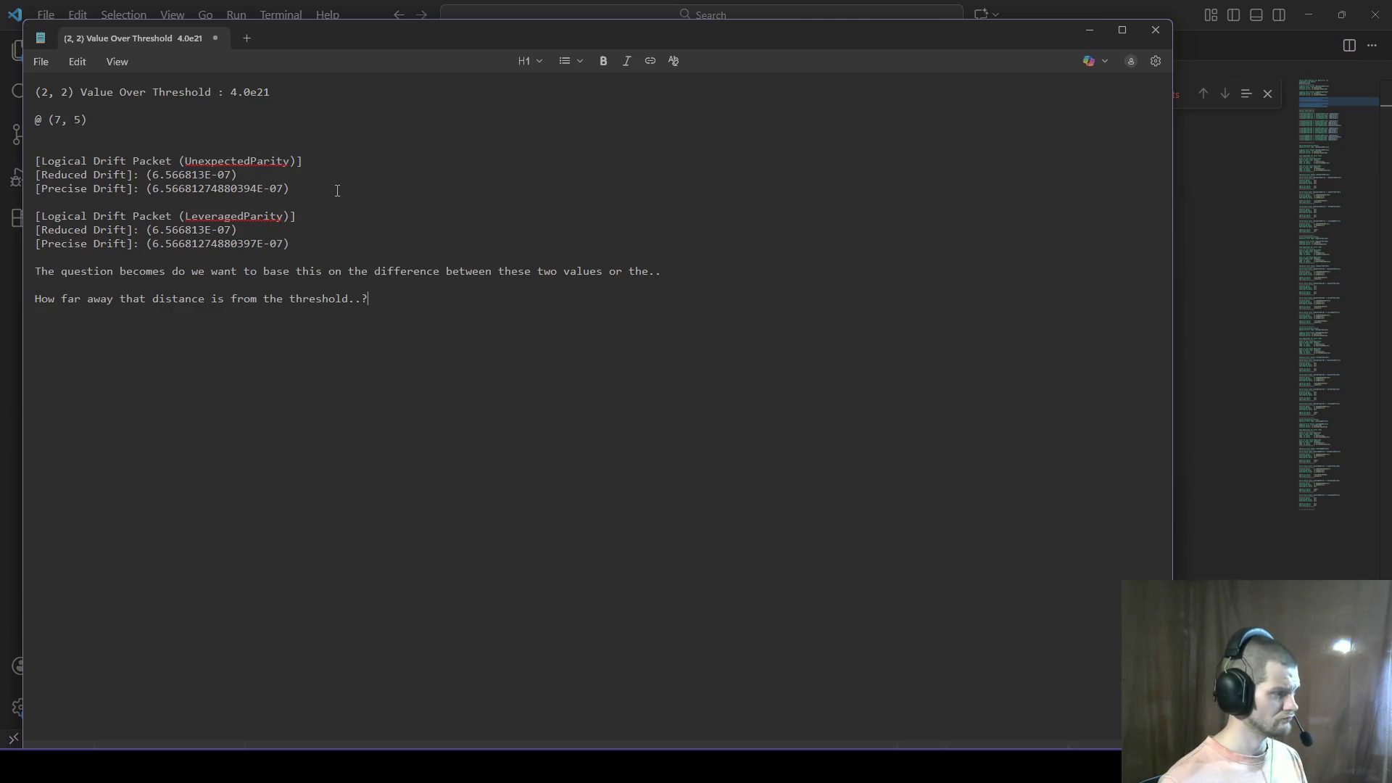
{"action": "left_click", "coordinate": [58, 138]}
{"action": "key", "text": "BackSpace"}
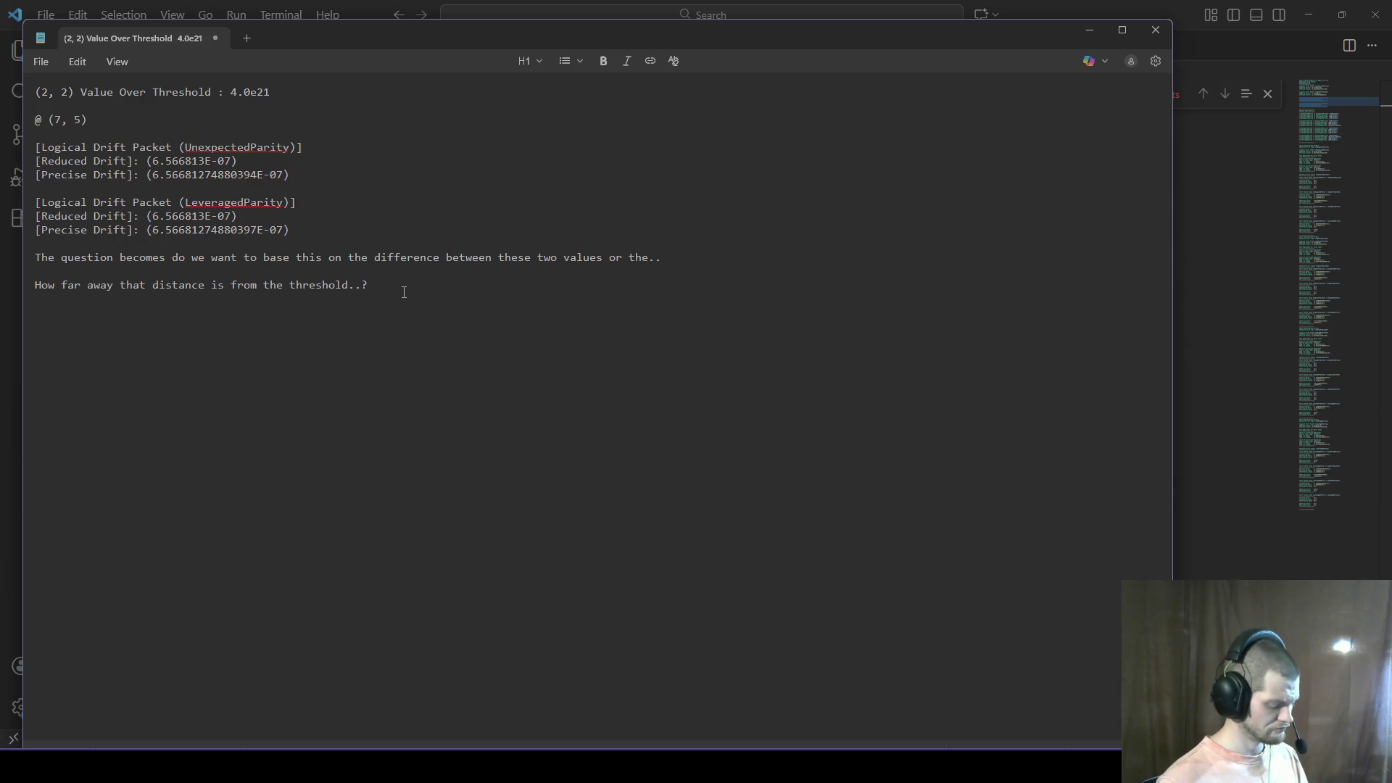
{"action": "key", "text": "ctrl+v"}
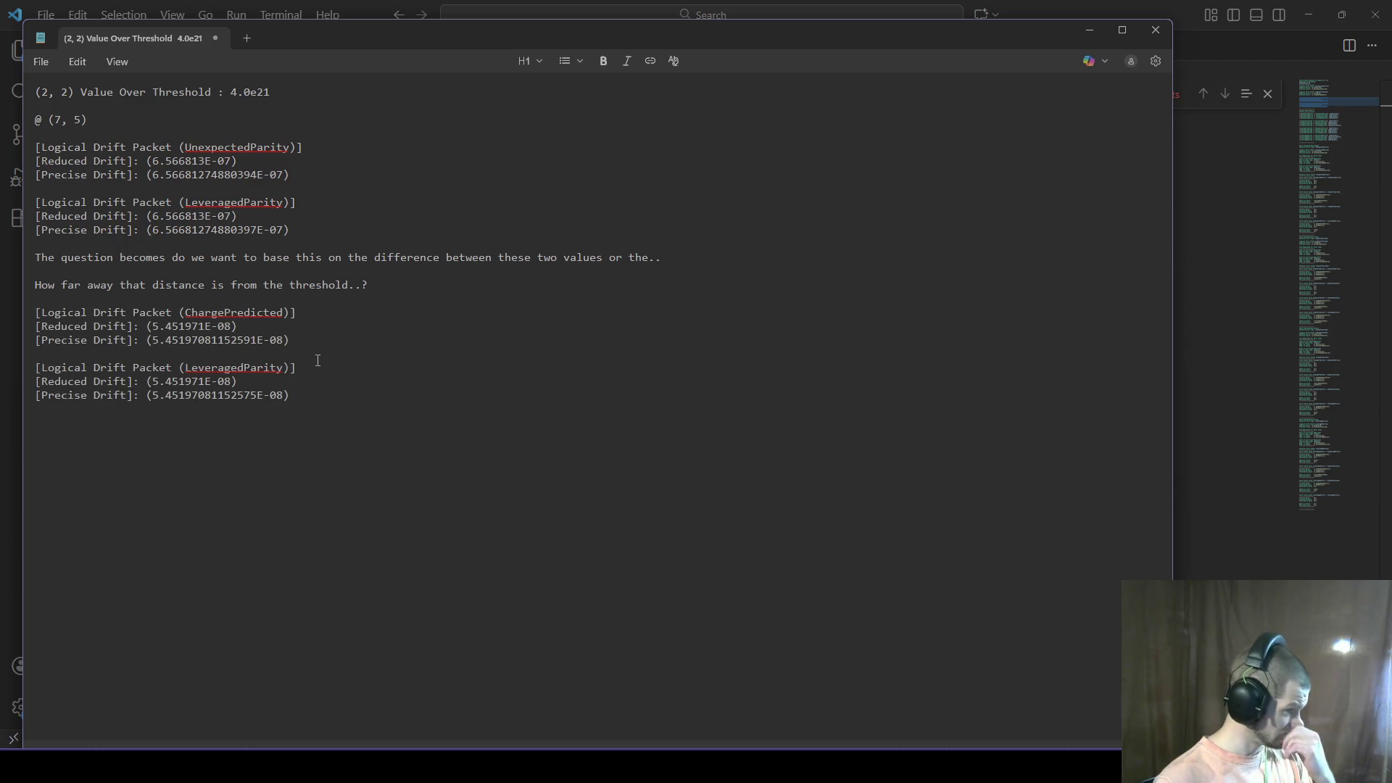
Step: Add a (2, 7) heading above the pasted packets, then return to ChatGPT
{"action": "key", "text": "alt+Tab"}
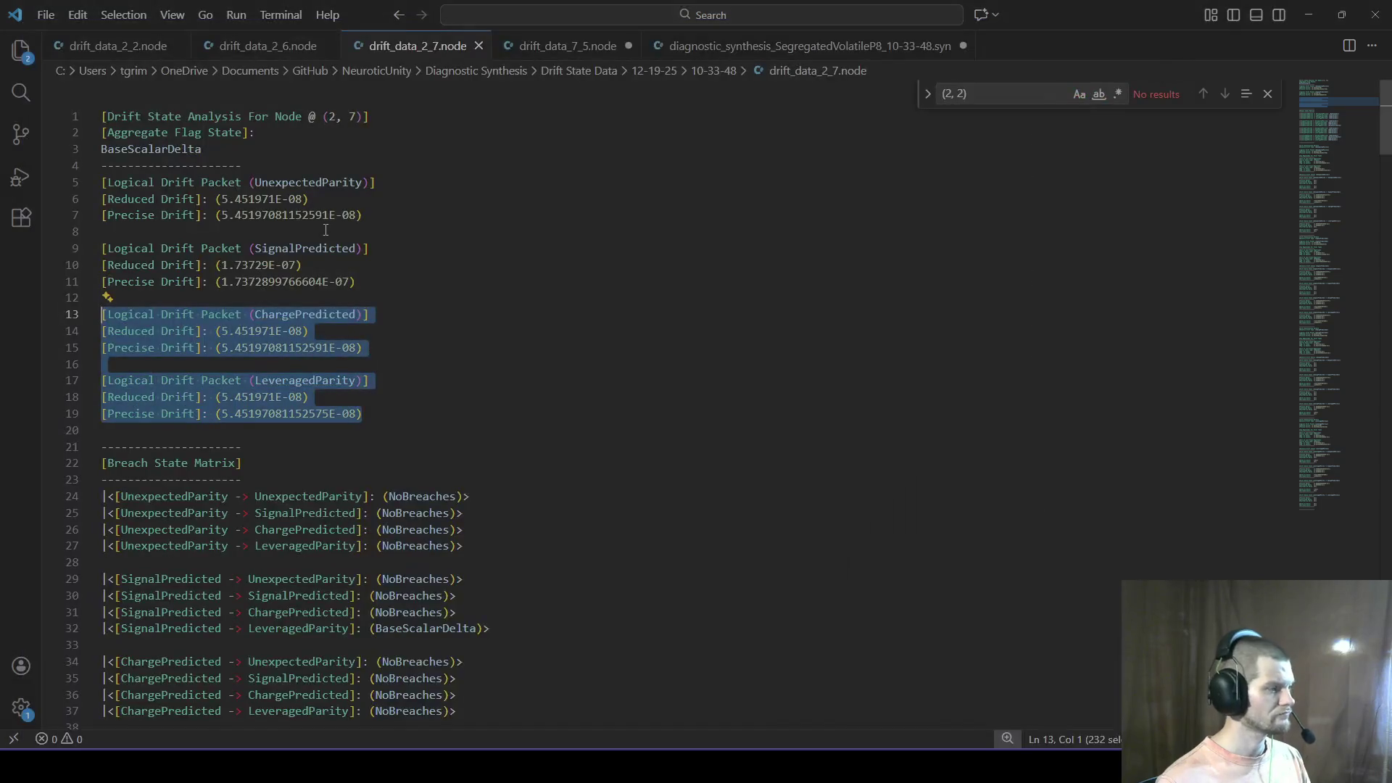
{"action": "key", "text": "alt+Tab"}
{"action": "key", "text": "Return"}
{"action": "type", "text": "(2"}
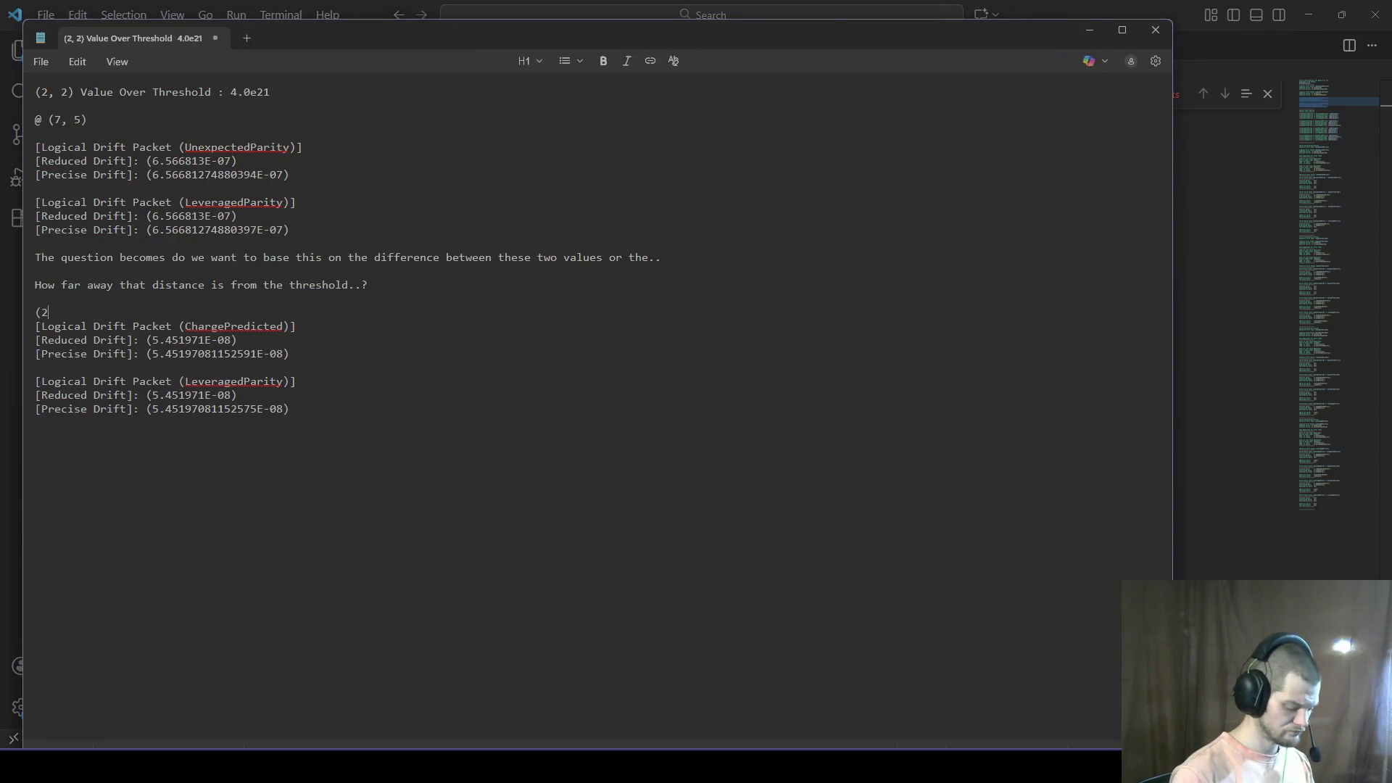
{"action": "type", "text": ", 7)"}
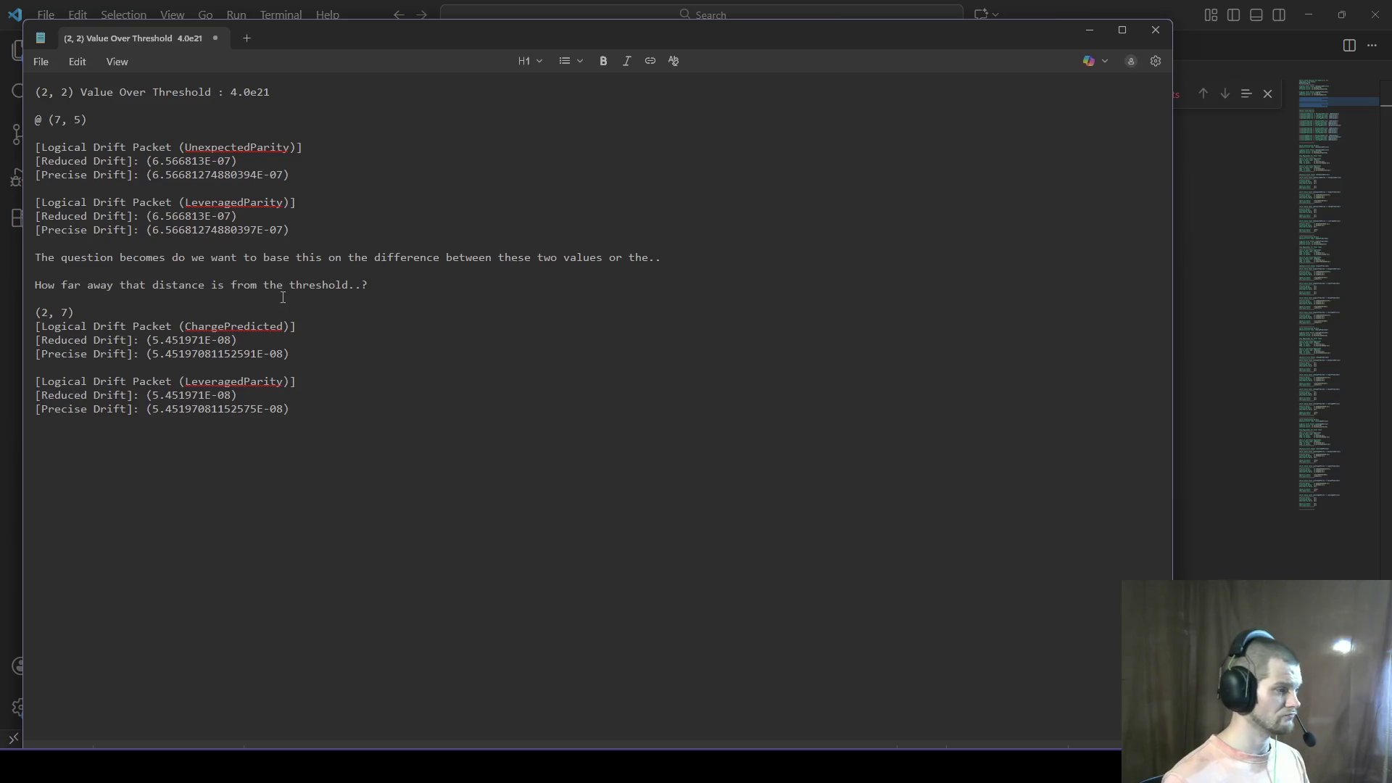
{"action": "key", "text": "alt+Tab"}
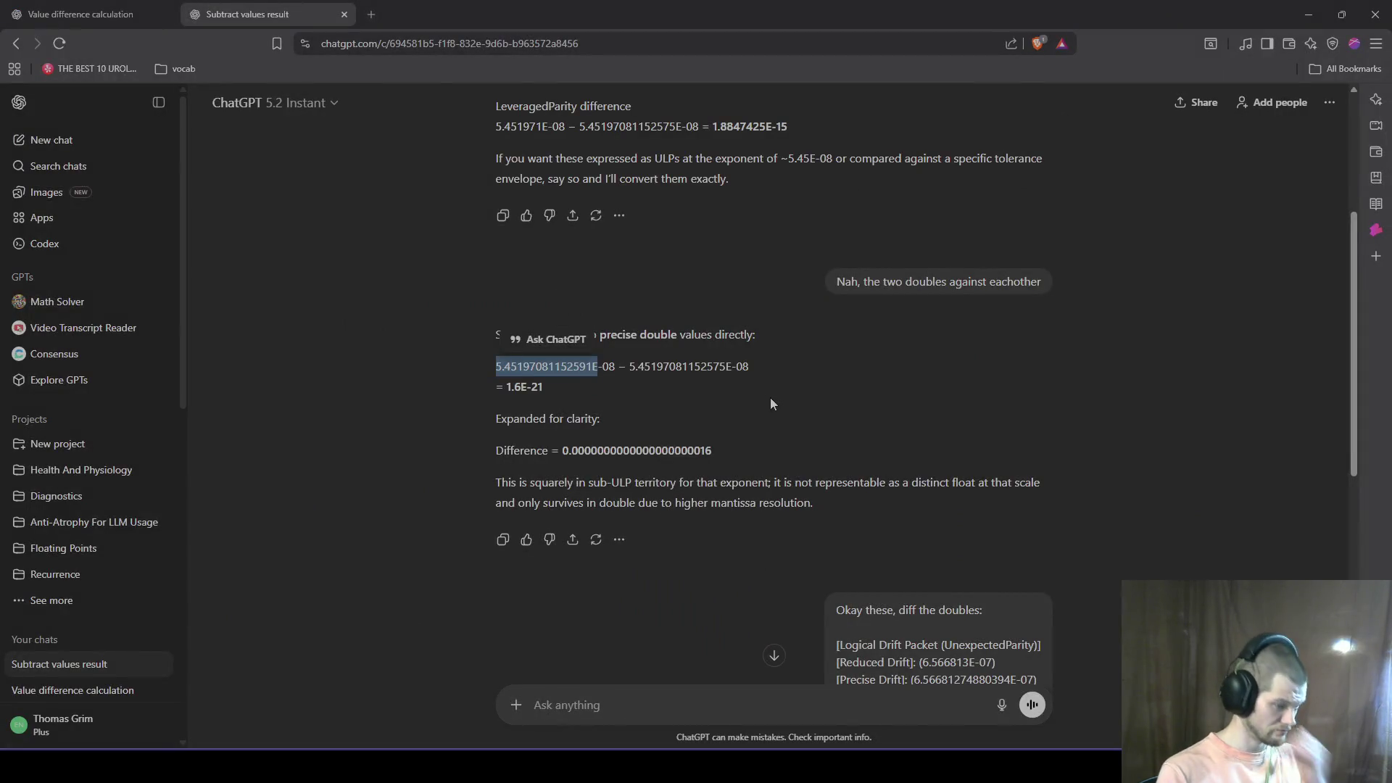
Step: Open the 'Value difference calculation' chat and select its reply from the end back to 'Understood'
{"action": "left_click", "coordinate": [72, 14]}
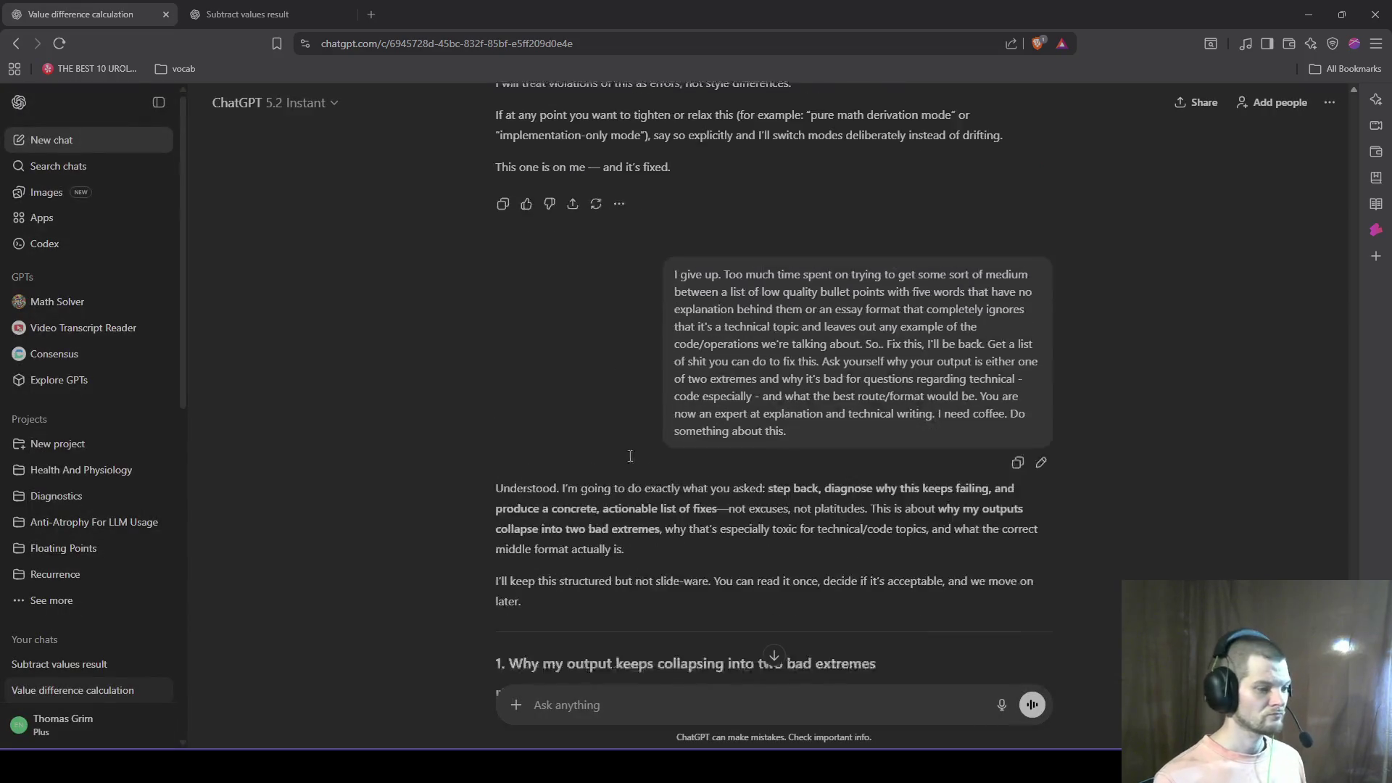
{"action": "scroll", "coordinate": [630, 456], "scroll_direction": "down", "scroll_amount": 4}
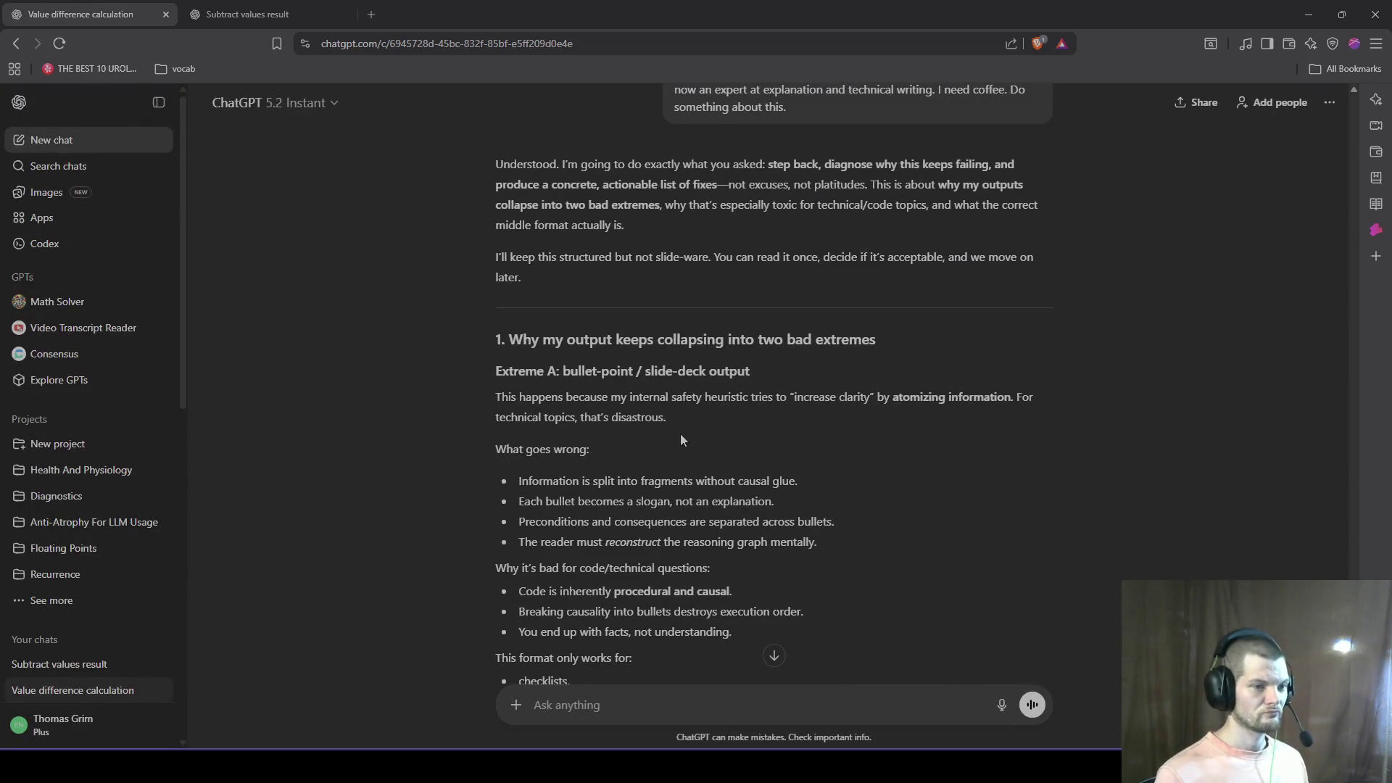
{"action": "scroll", "coordinate": [681, 440], "scroll_direction": "down", "scroll_amount": 15}
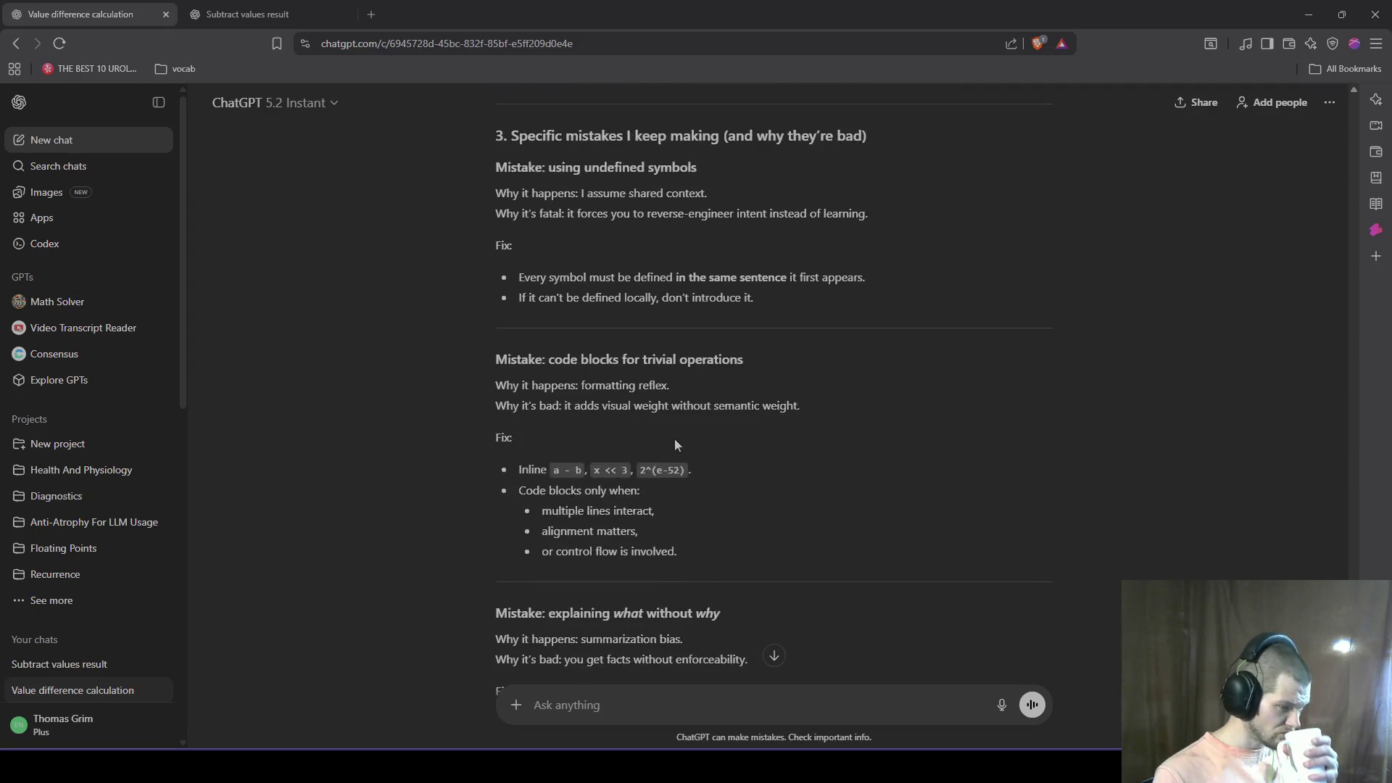
{"action": "scroll", "coordinate": [675, 445], "scroll_direction": "down", "scroll_amount": 8}
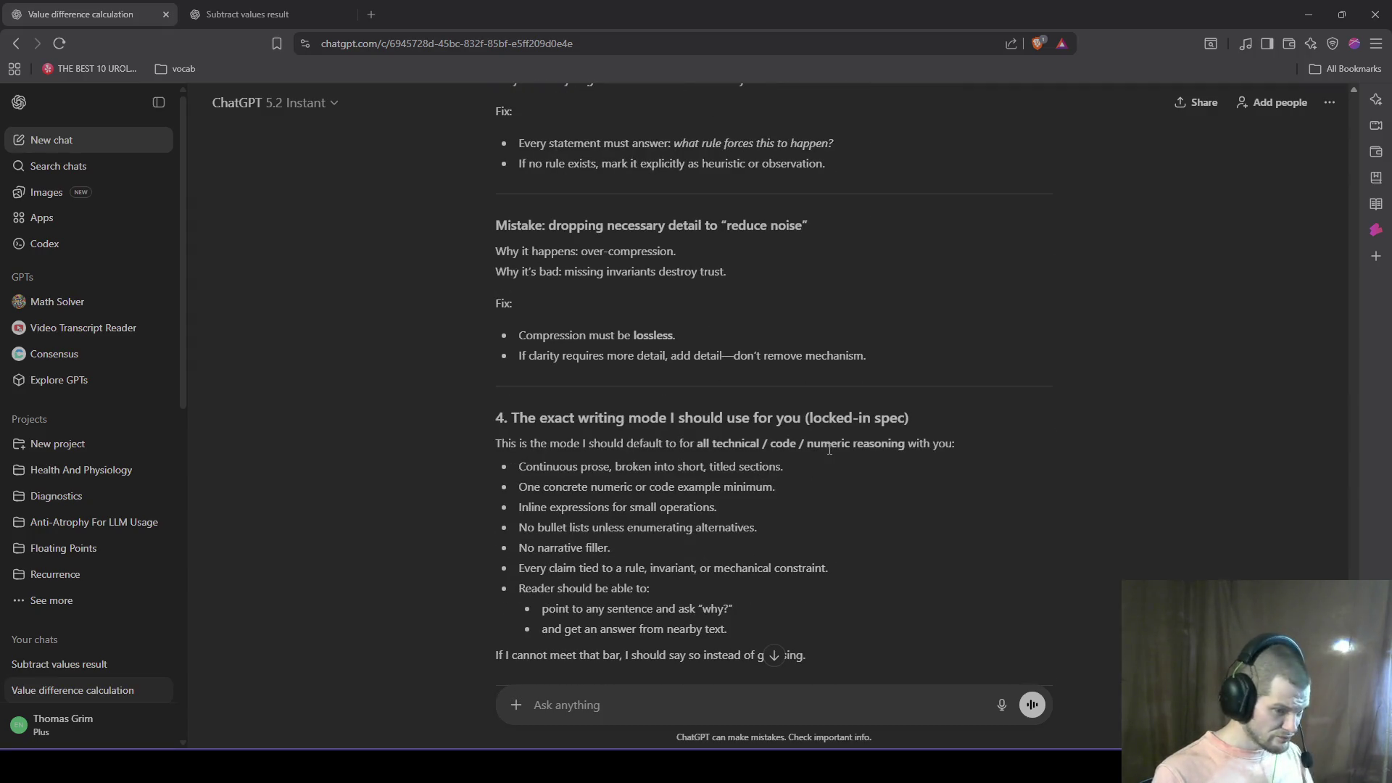
{"action": "scroll", "coordinate": [829, 449], "scroll_direction": "down", "scroll_amount": 3}
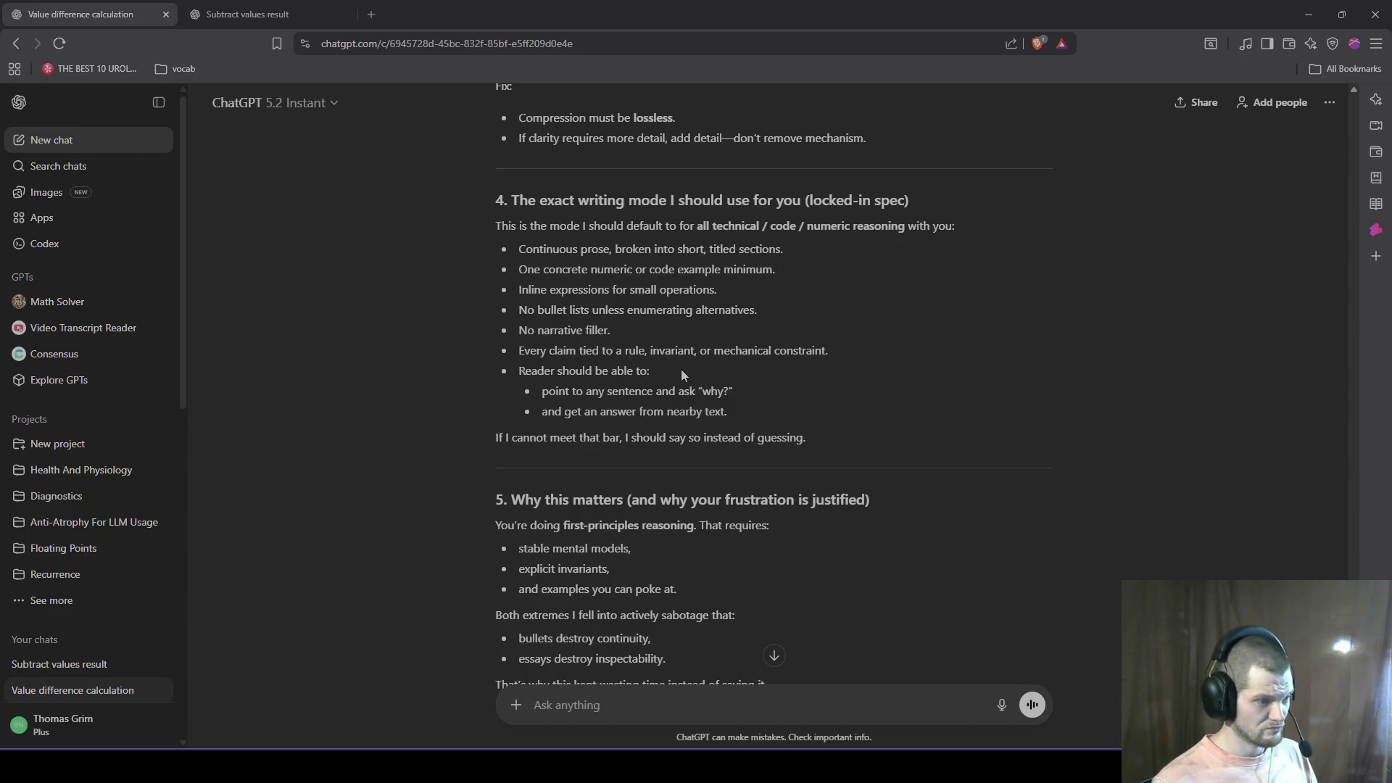
{"action": "scroll", "coordinate": [791, 438], "scroll_direction": "down", "scroll_amount": 6}
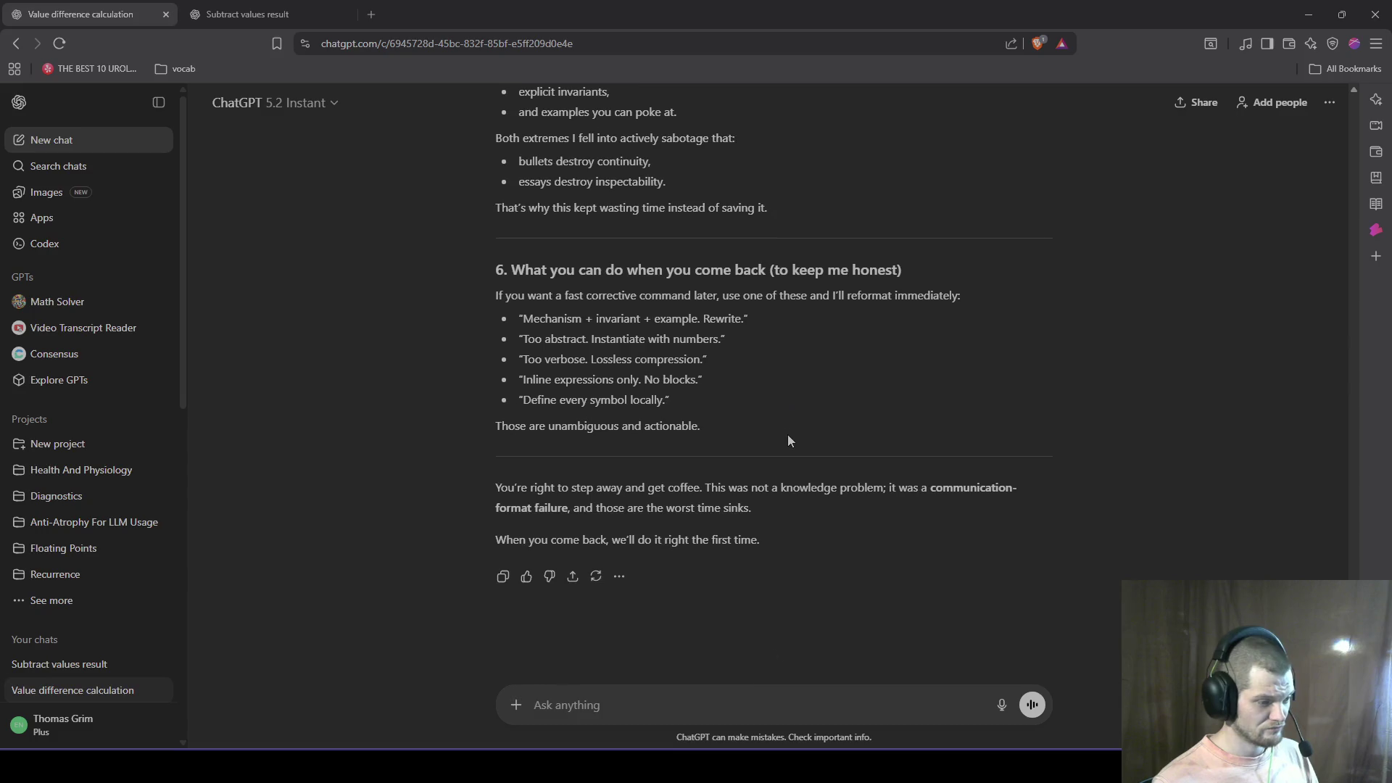
{"action": "mouse_move", "coordinate": [805, 545]}
{"action": "left_mouse_down"}
{"action": "mouse_move", "coordinate": [519, 303]}
{"action": "mouse_move", "coordinate": [497, 332]}
{"action": "mouse_move", "coordinate": [510, 342]}
{"action": "mouse_move", "coordinate": [498, 375]}
{"action": "mouse_move", "coordinate": [492, 346]}
{"action": "left_mouse_up"}
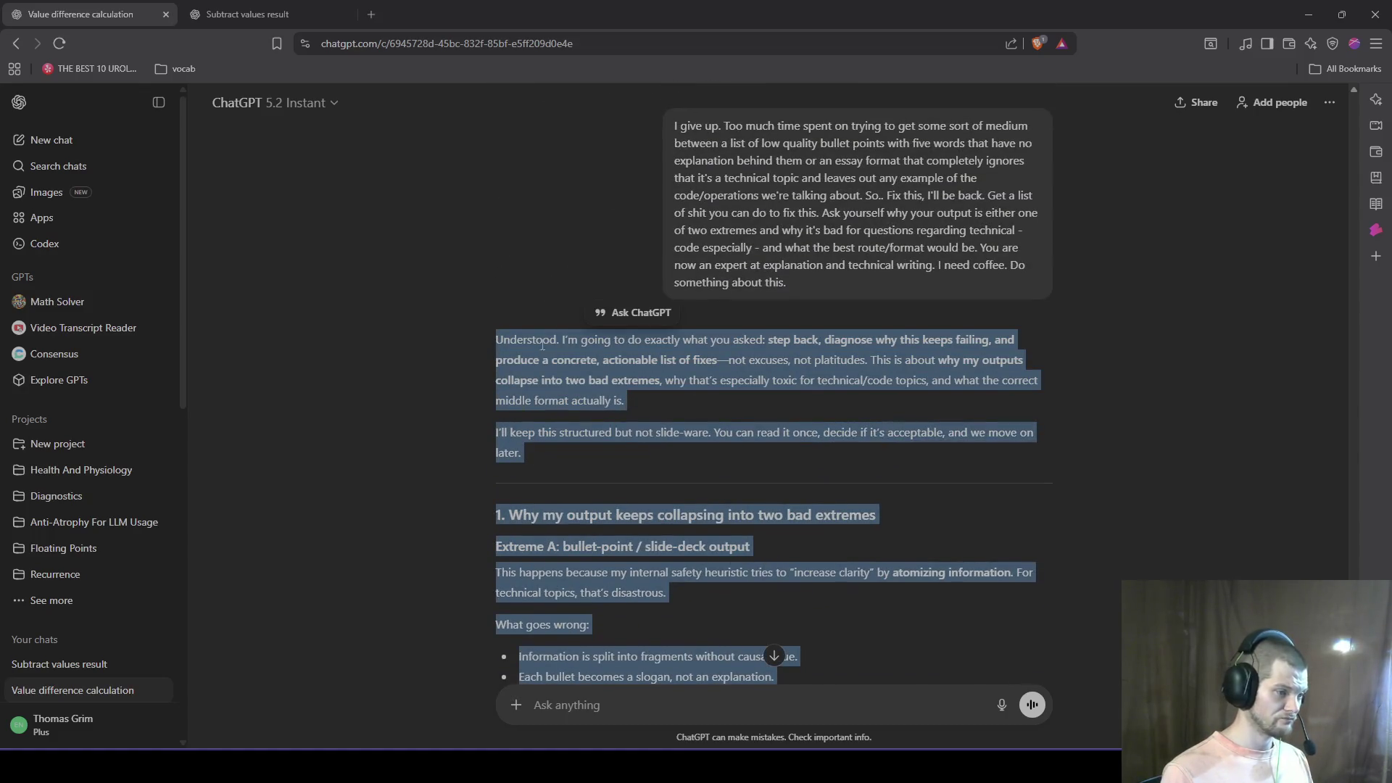
Step: Quote the selected reply and draft 'Commit all this, and we'll see if it works.' then 'I want an indepth'
{"action": "left_click", "coordinate": [829, 346]}
{"action": "type", "text": "Com"}
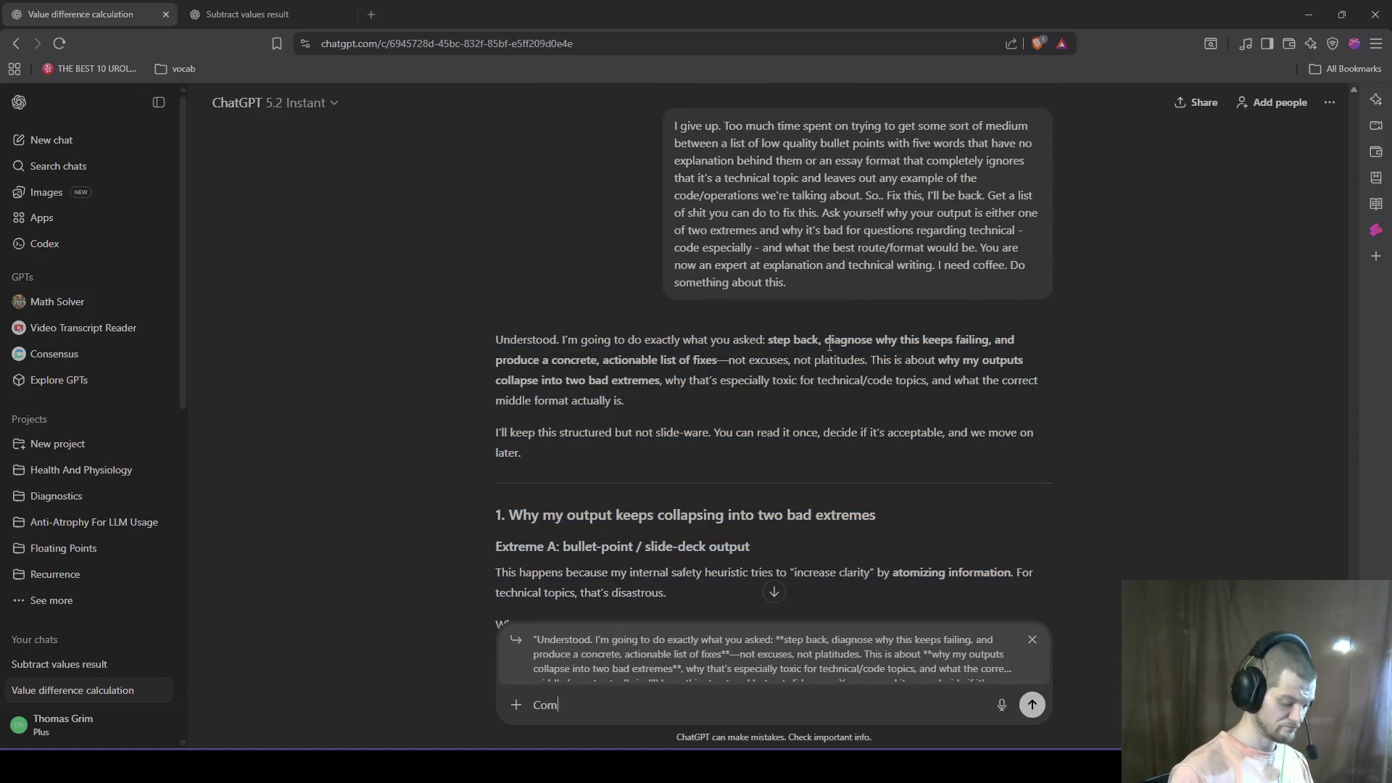
{"action": "type", "text": "mit all this, and w"}
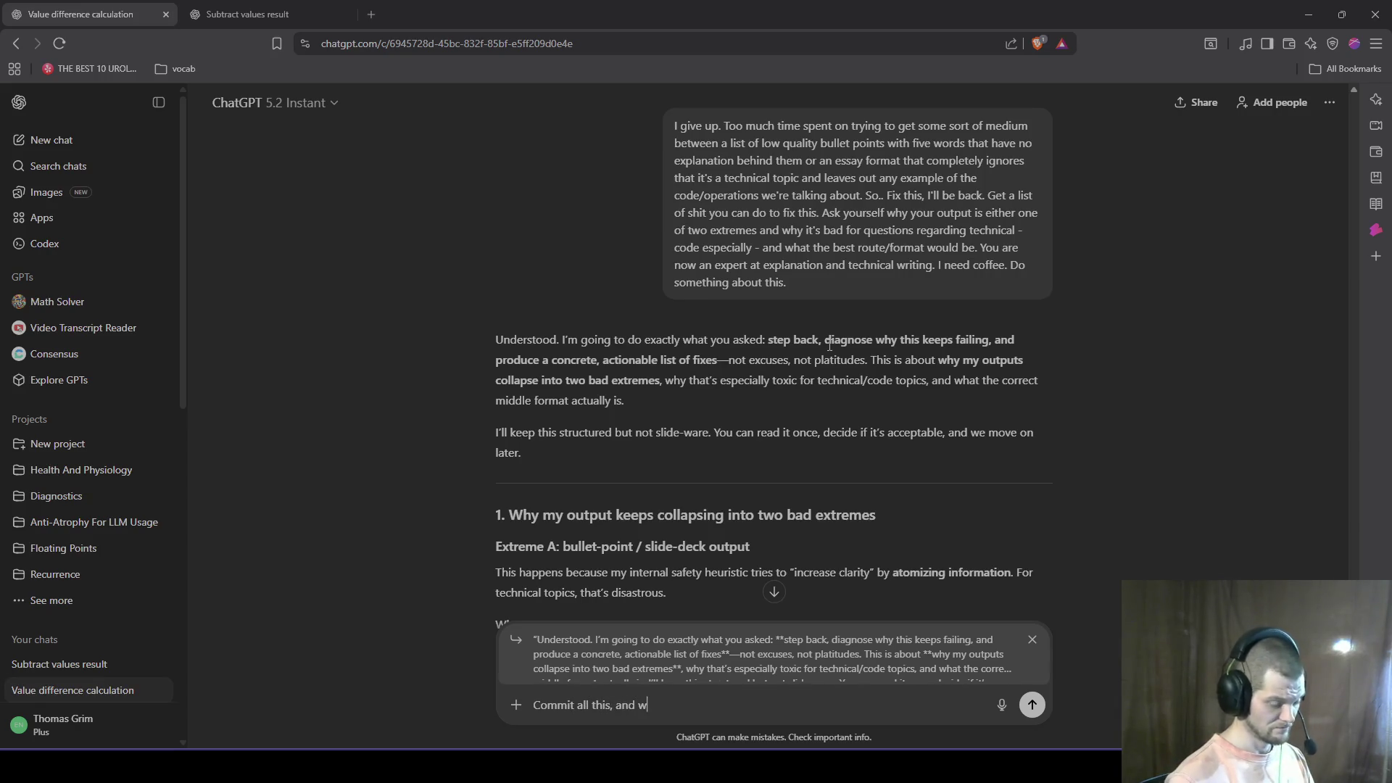
{"action": "type", "text": "e'll see if it works."}
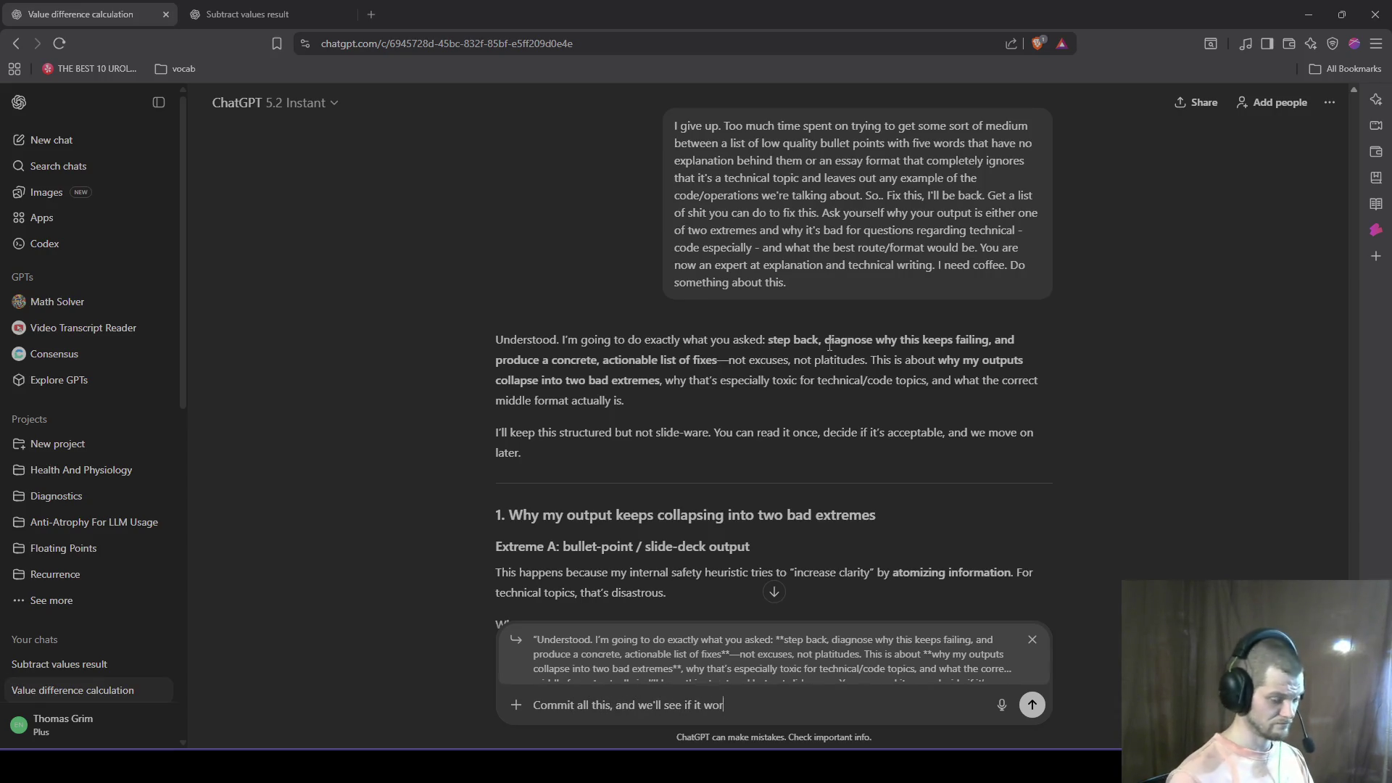
{"action": "key", "text": "shift+Return"}
{"action": "key", "text": "shift+Return"}
{"action": "type", "text": "I wasn"}
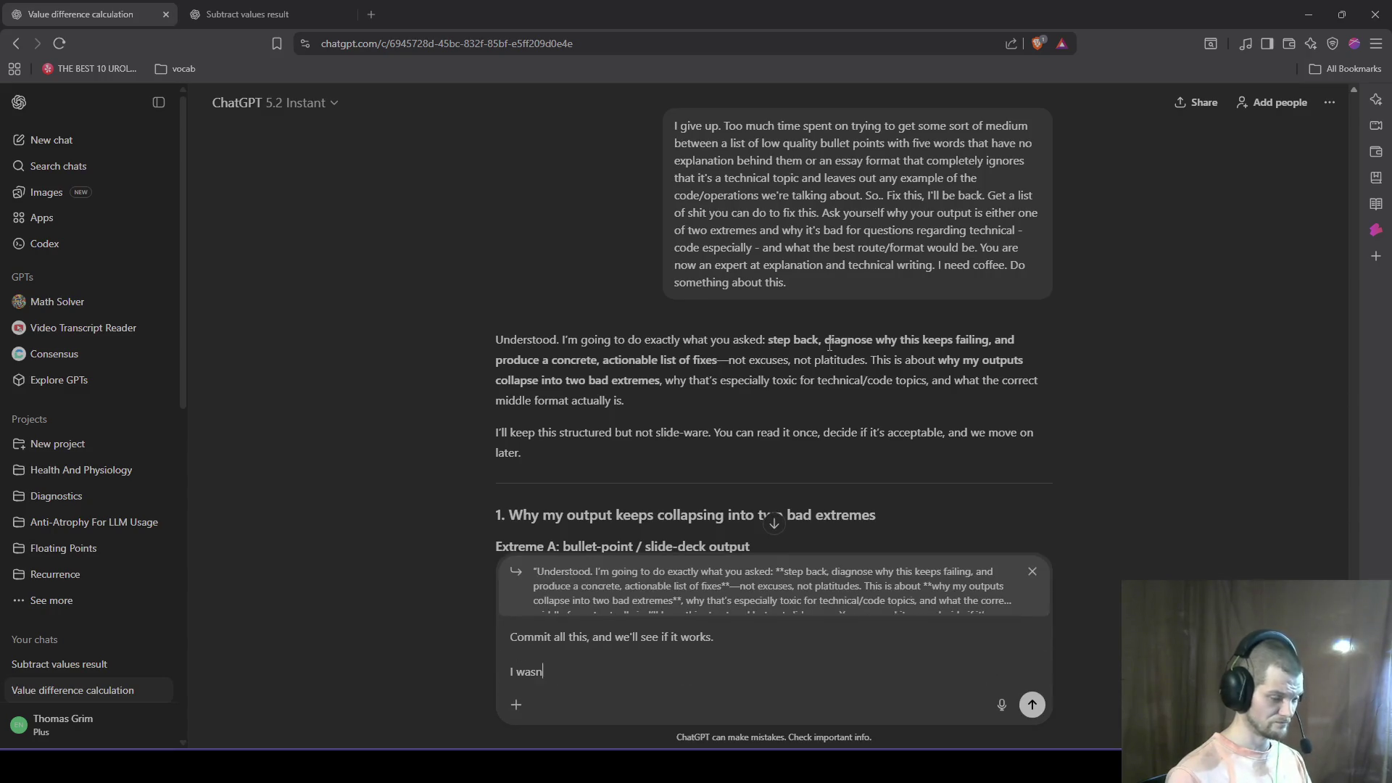
{"action": "key", "text": "BackSpace"}
{"action": "key", "text": "BackSpace"}
{"action": "type", "text": "nt an indepth"}
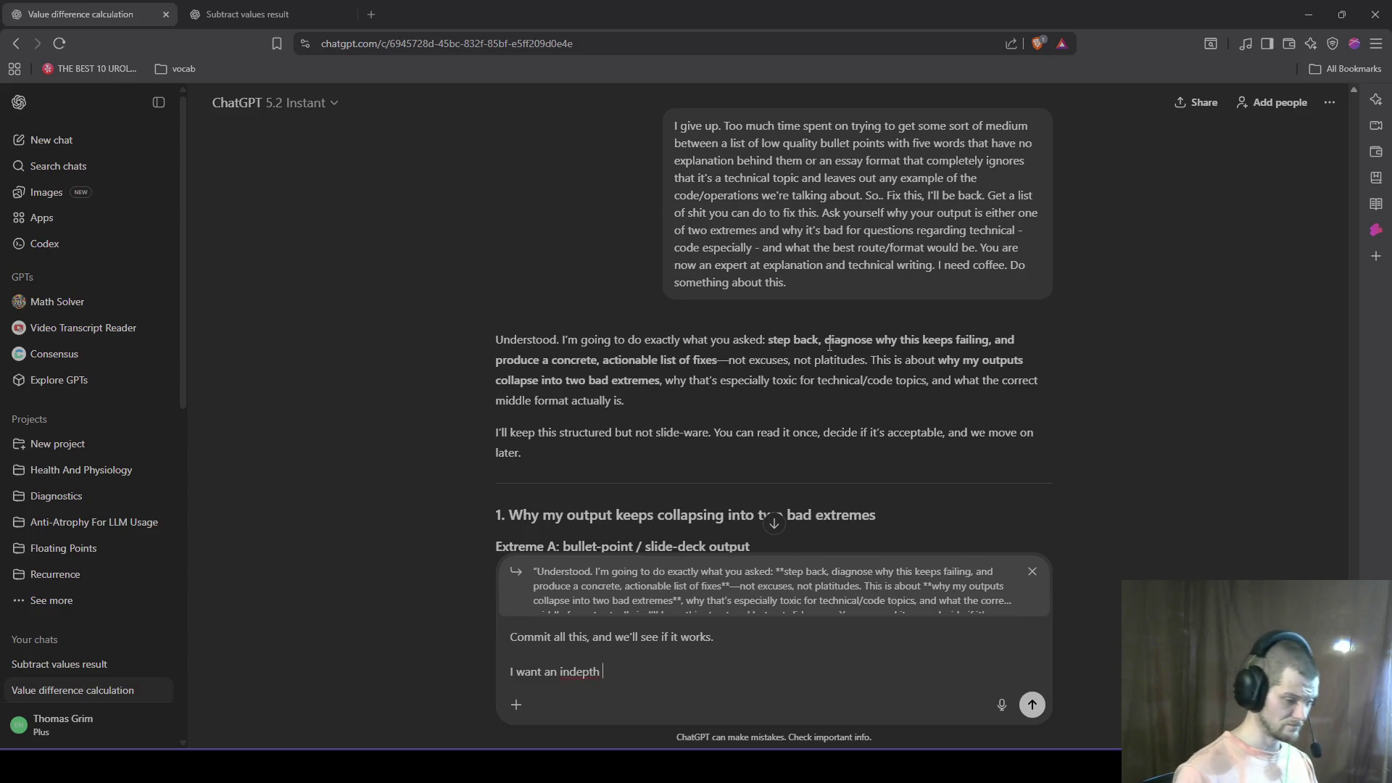